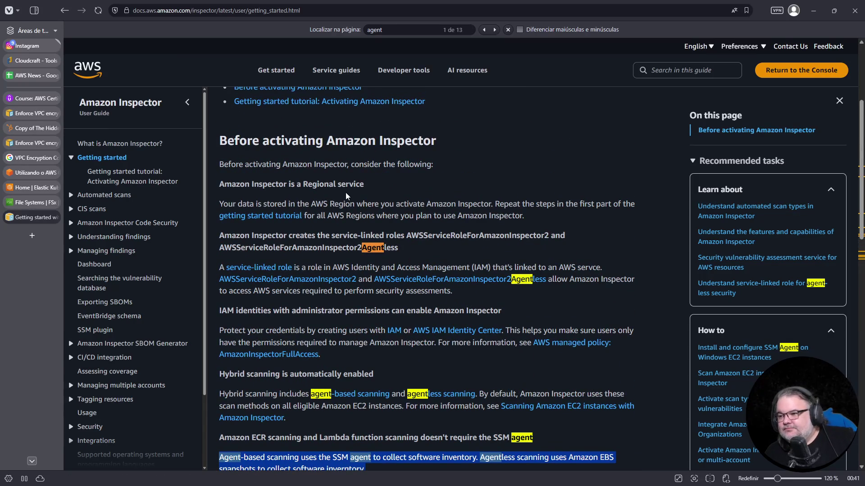
- Expand Automated scans in the Inspector guide contents and open Amazon EC2 instance scanning
scroll(339, 180, down, 2)
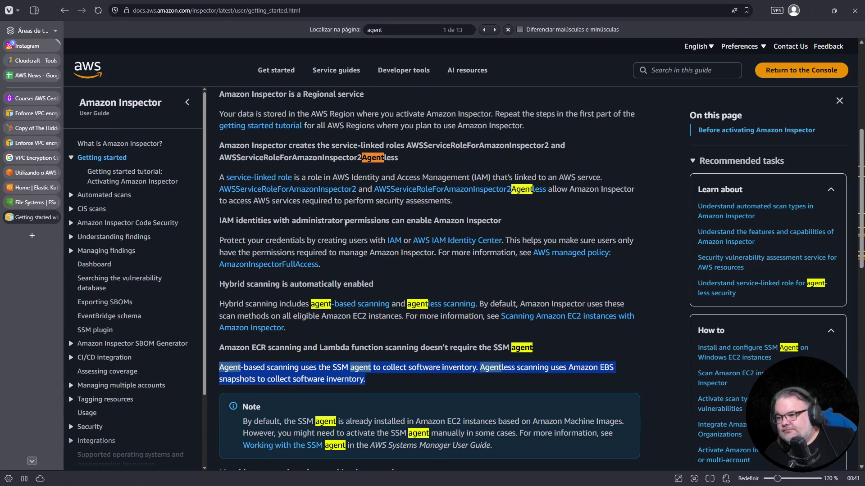
scroll(350, 193, down, 2)
scroll(350, 193, down, 3)
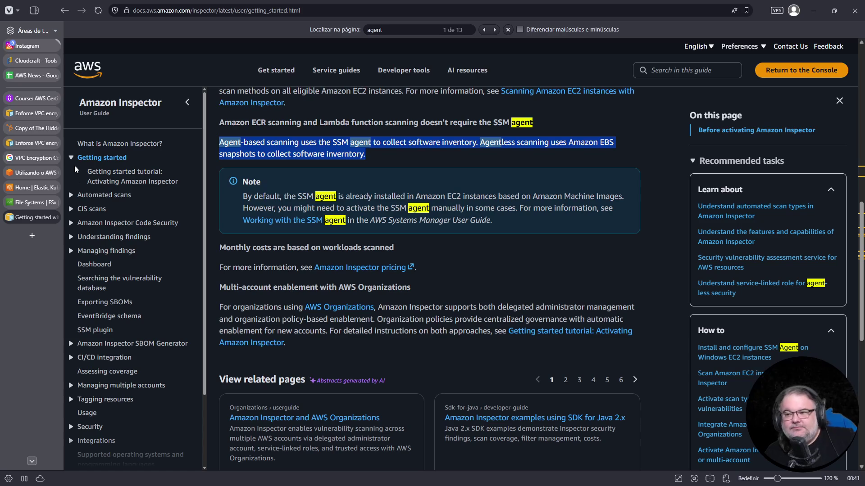
click(71, 196)
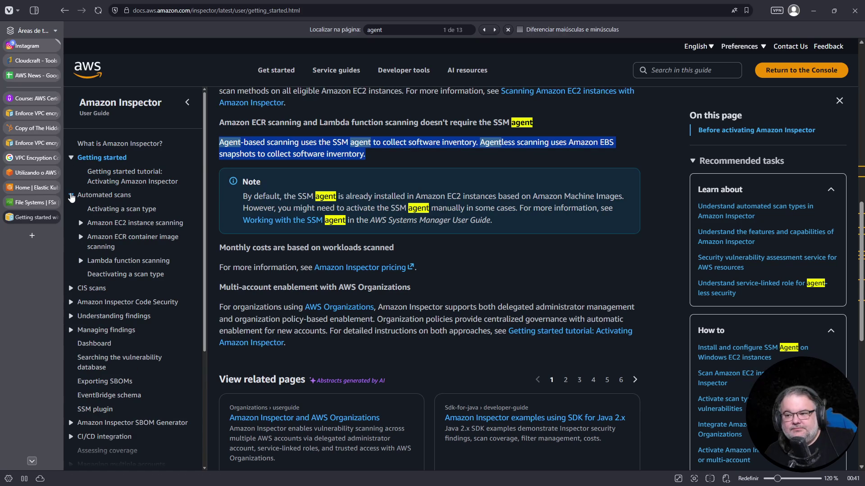
click(108, 224)
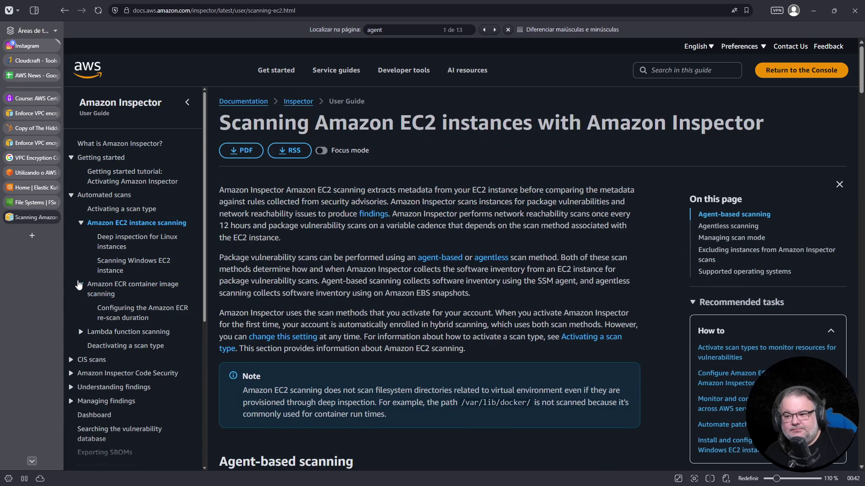
- Expand Lambda function scanning, visit the Activating a scan type page, then collapse Automated scans
scroll(79, 285, down, 2)
click(82, 243)
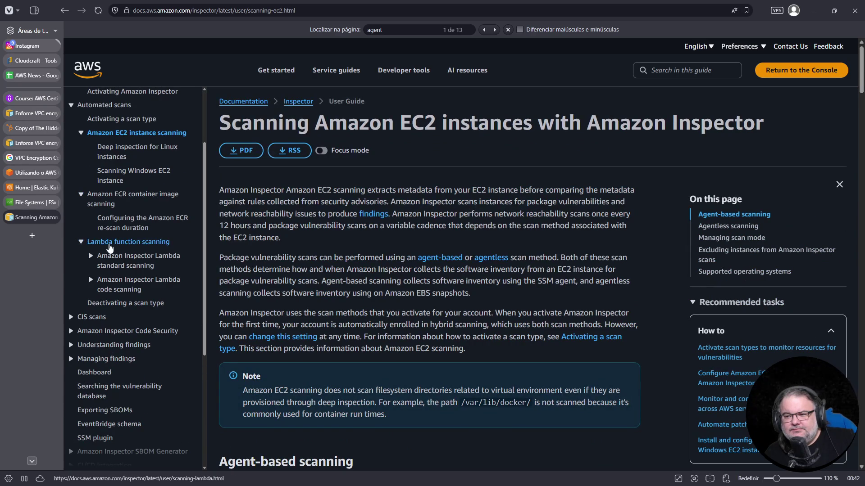
scroll(99, 281, up, 1)
click(119, 166)
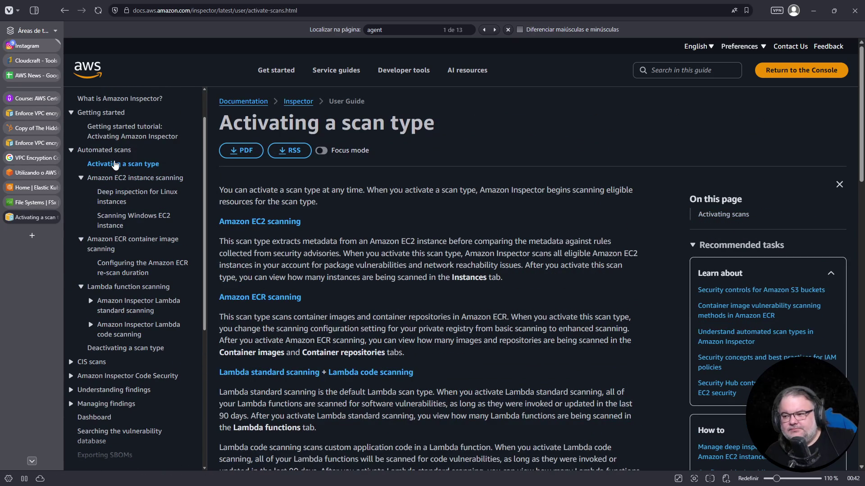
scroll(358, 237, down, 2)
scroll(359, 237, down, 3)
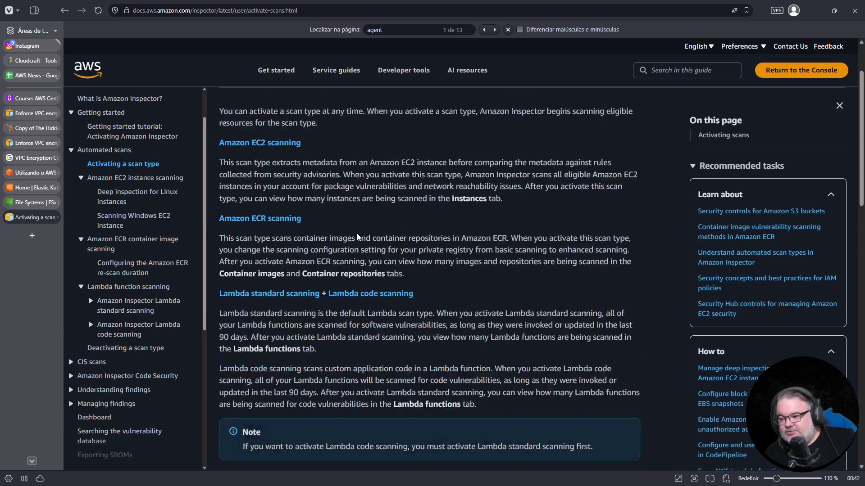
click(72, 150)
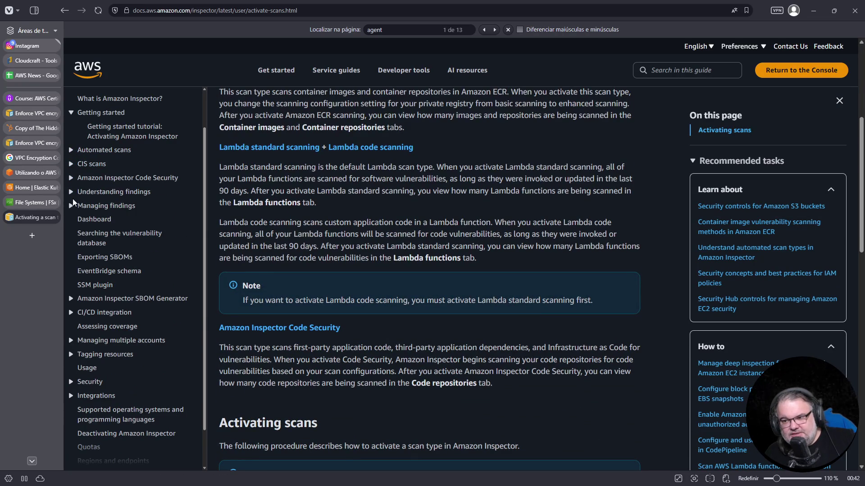
- Expand Understanding findings, CIS scans and Automated scans, then open Amazon Inspector Code Security
scroll(110, 261, down, 1)
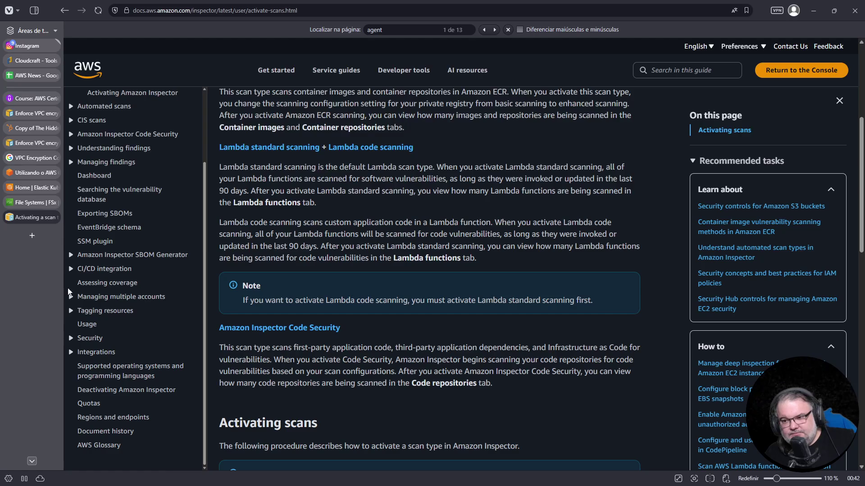
click(71, 149)
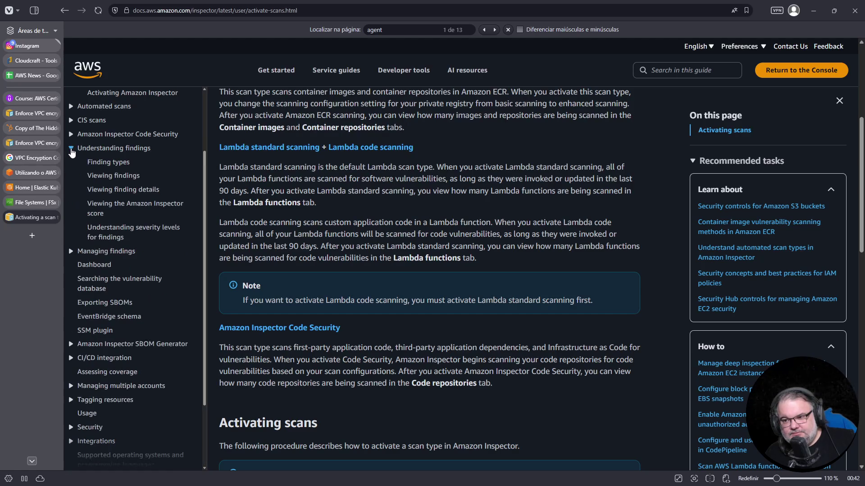
click(71, 149)
click(71, 149)
click(72, 120)
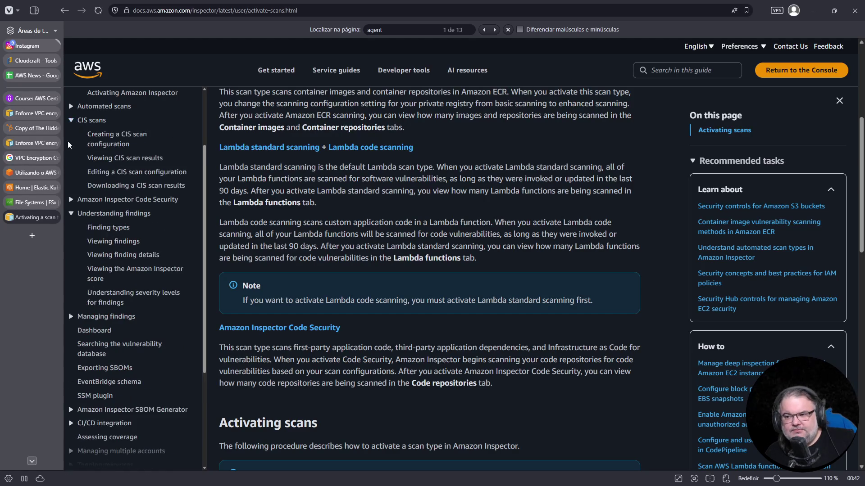
click(71, 200)
scroll(72, 167, up, 2)
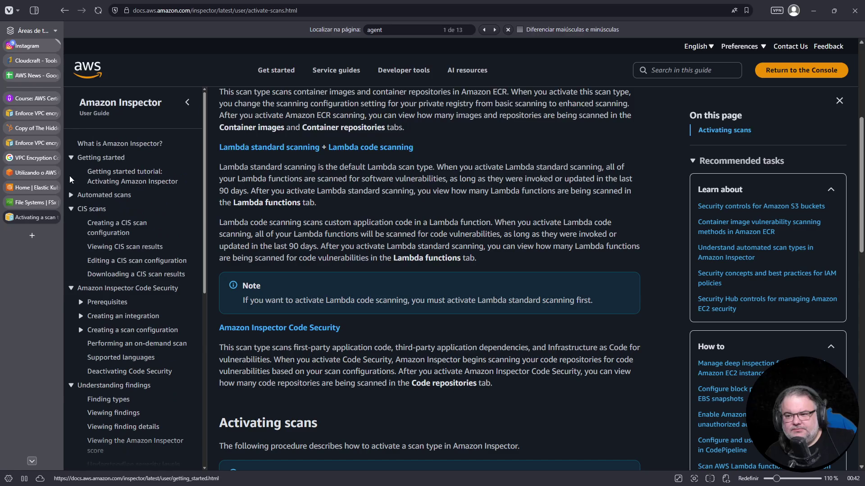
click(72, 195)
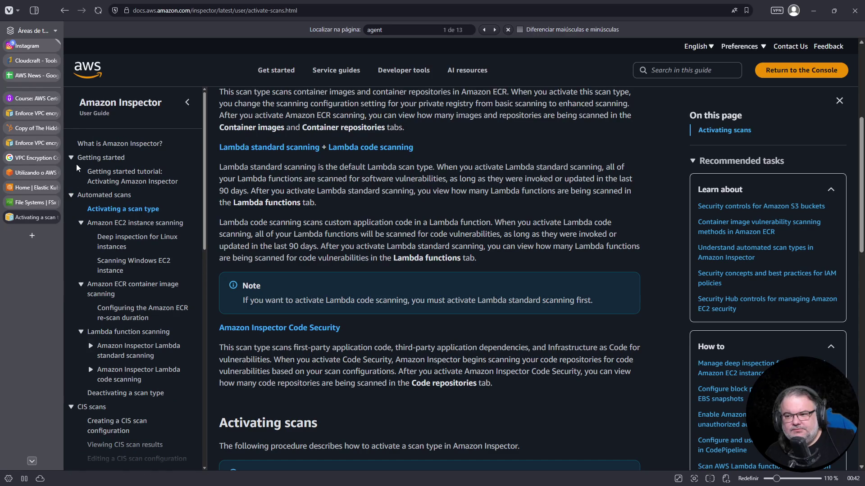
scroll(101, 252, down, 5)
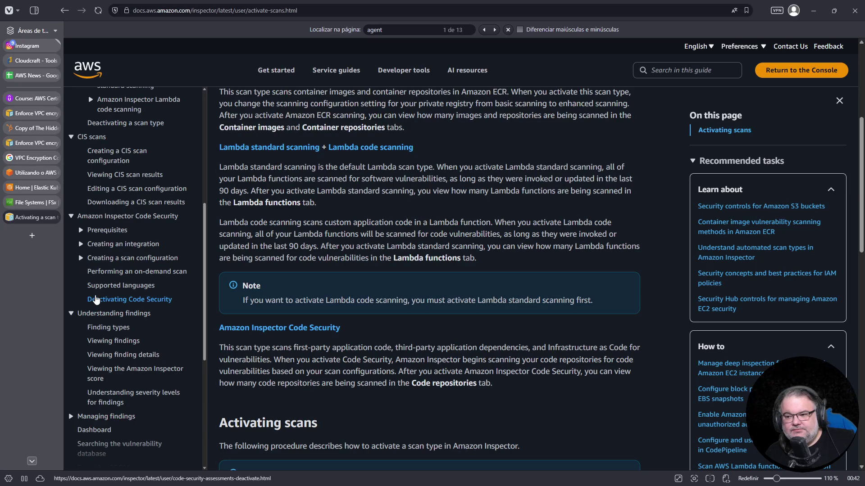
click(104, 221)
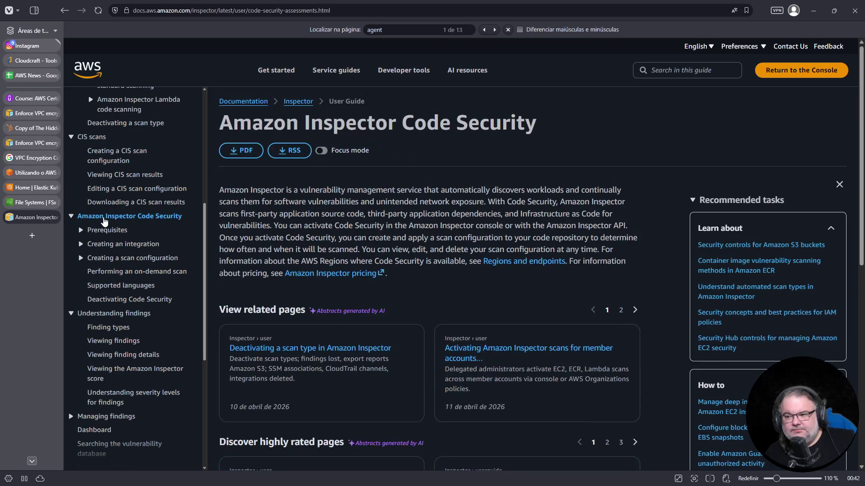
- Expand the Integrations and Managing multiple accounts sections in the guide contents
scroll(95, 239, down, 1)
scroll(95, 239, down, 4)
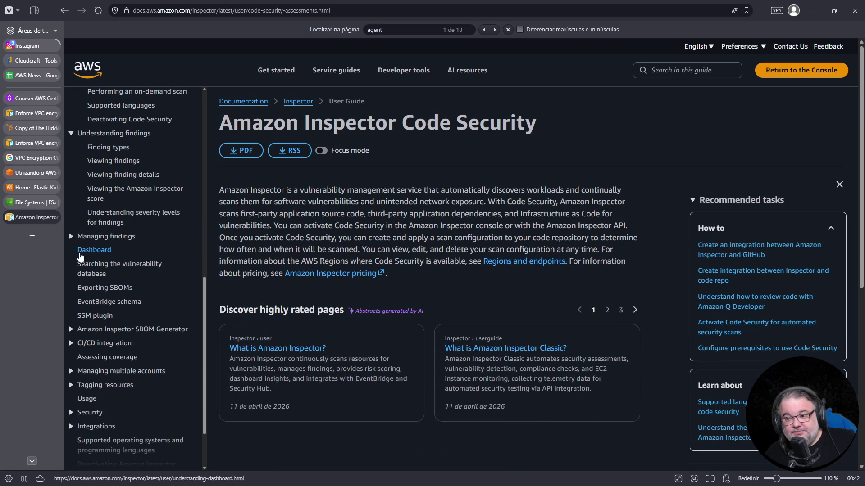
scroll(85, 274, down, 1)
scroll(88, 278, down, 1)
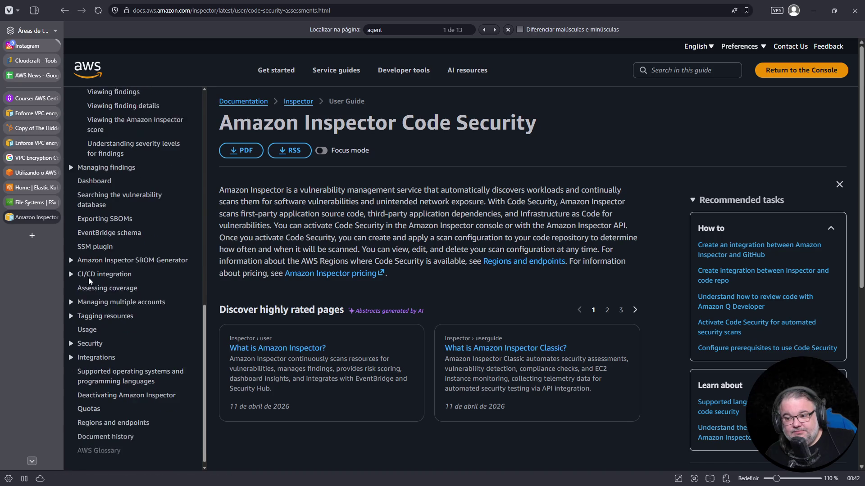
click(81, 351)
scroll(78, 339, down, 1)
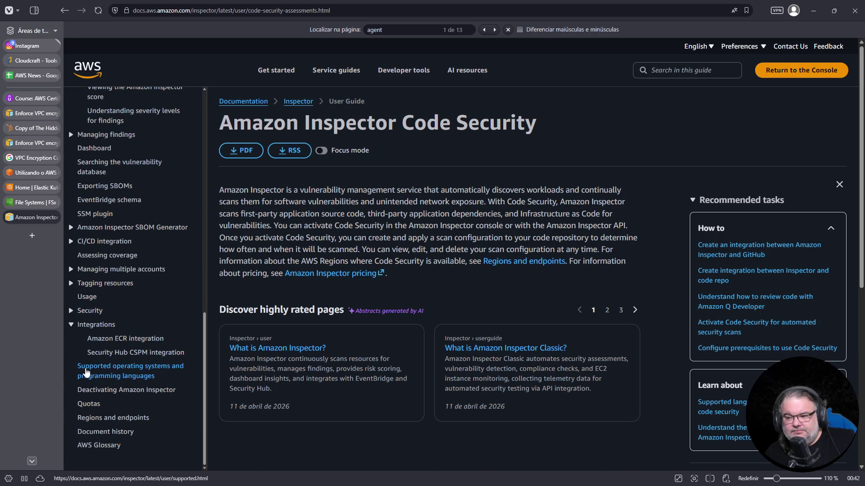
click(72, 270)
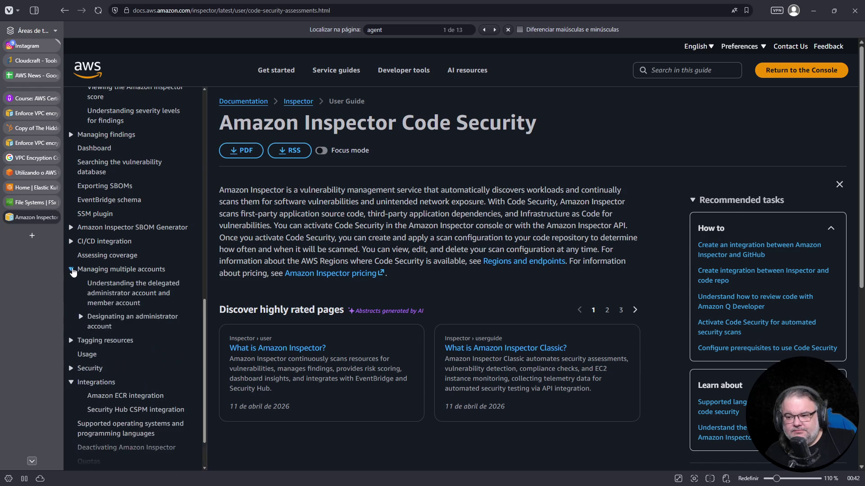
- Return to the top of the contents and reopen the Amazon EC2 instance scanning page
scroll(73, 271, up, 2)
scroll(74, 311, up, 3)
scroll(74, 306, up, 6)
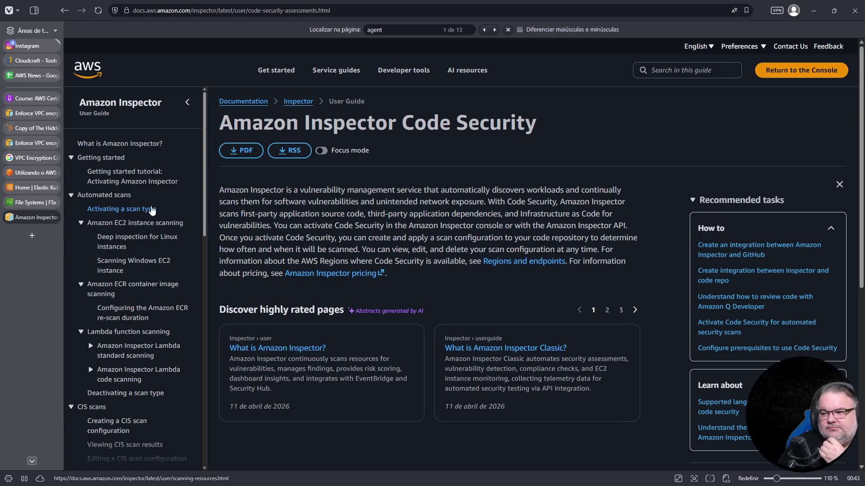
click(138, 230)
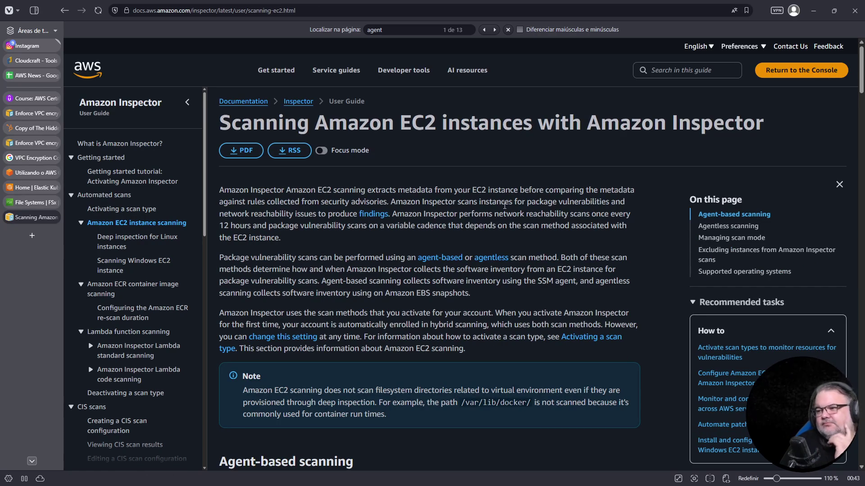
- Search the EC2 scanning article for 'snapshot', reaching the Agentless scanning section's 8 matches
scroll(437, 220, down, 7)
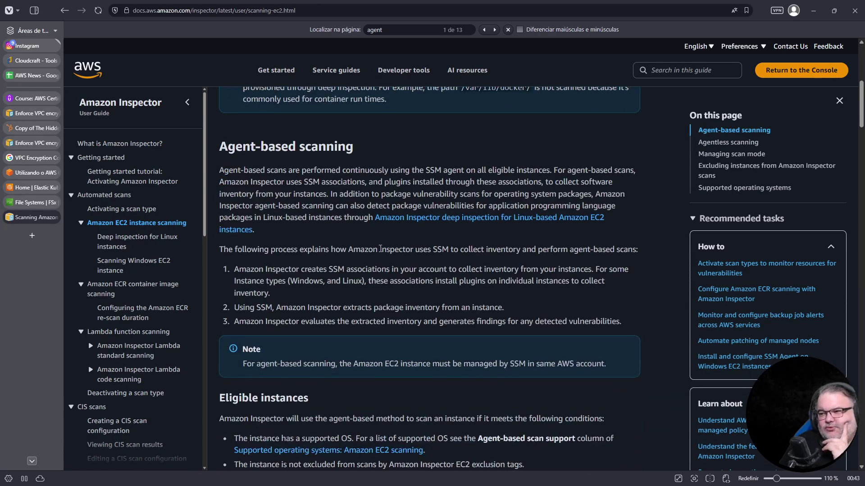
scroll(352, 241, down, 4)
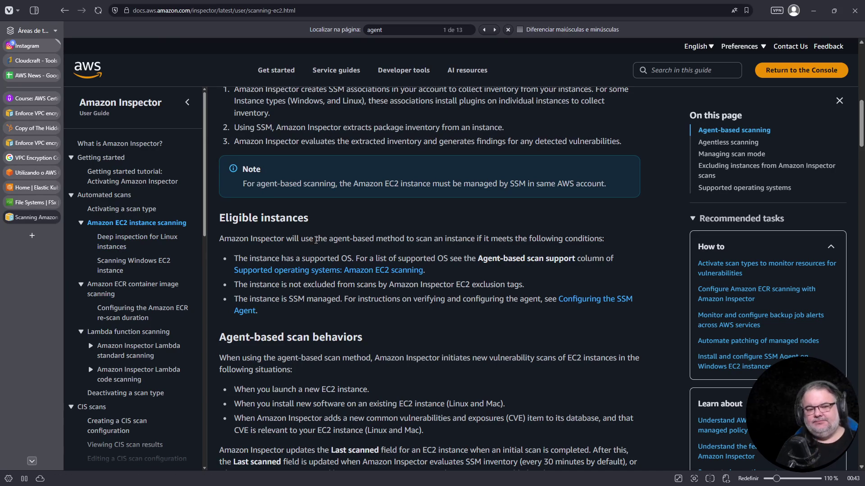
key(ctrl+f)
text(snapshot)
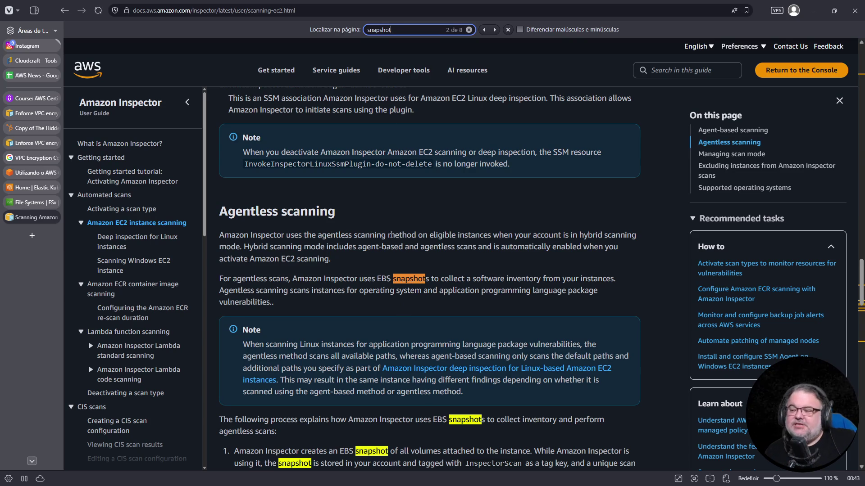
drag(418, 279, 441, 294)
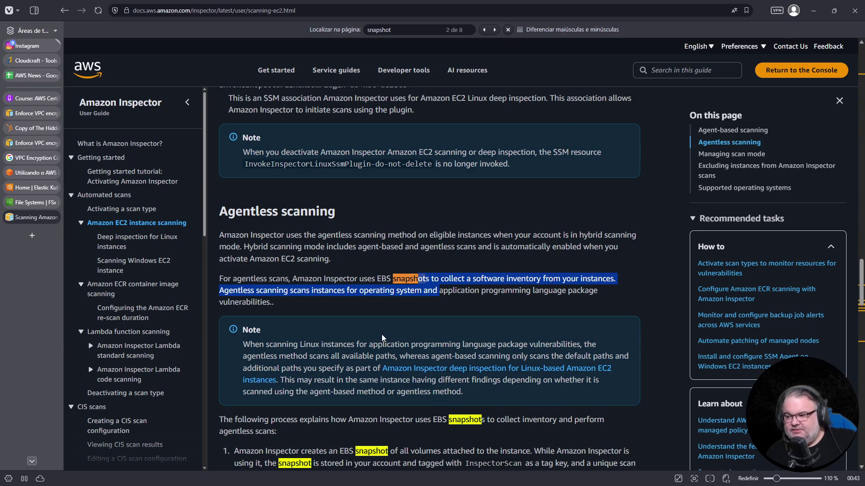
scroll(382, 334, down, 3)
scroll(382, 334, down, 1)
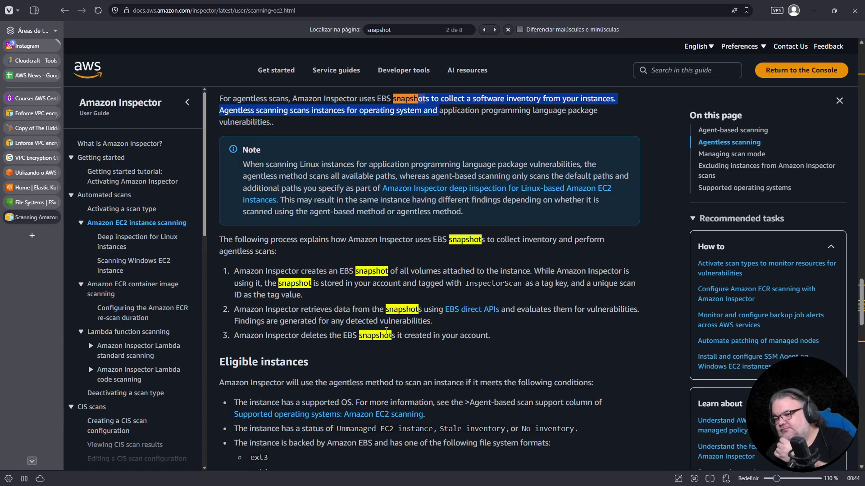
scroll(387, 331, down, 2)
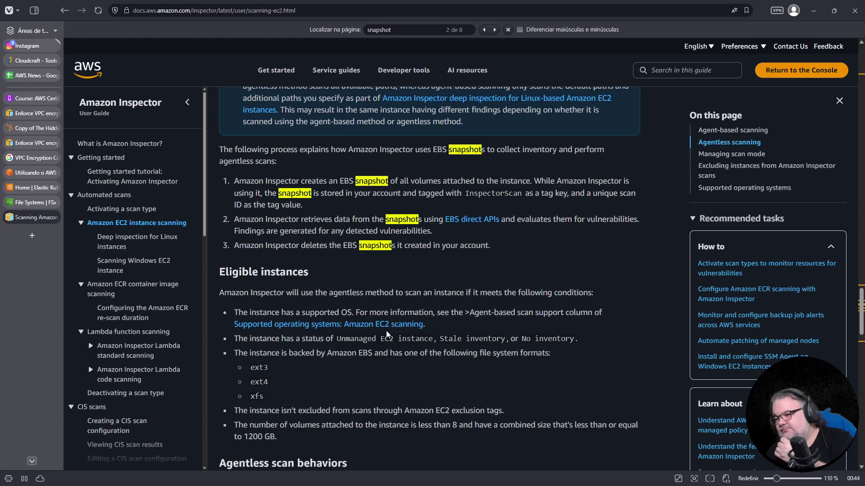
scroll(386, 331, down, 1)
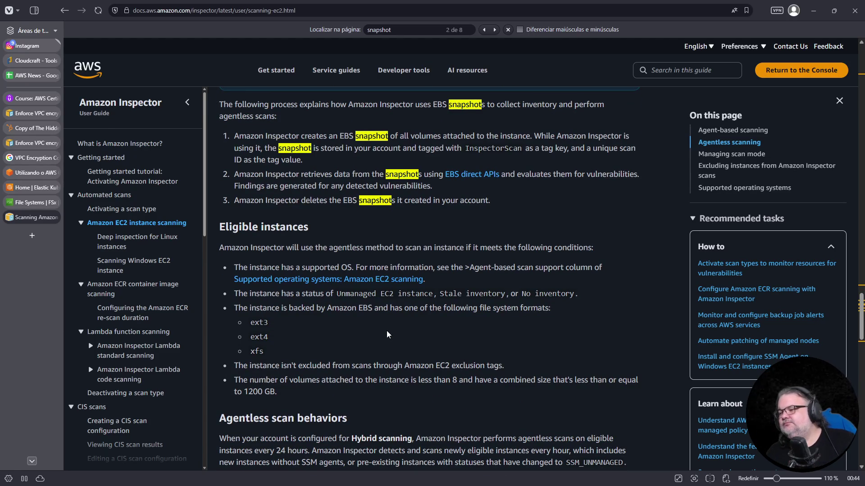
scroll(387, 331, down, 4)
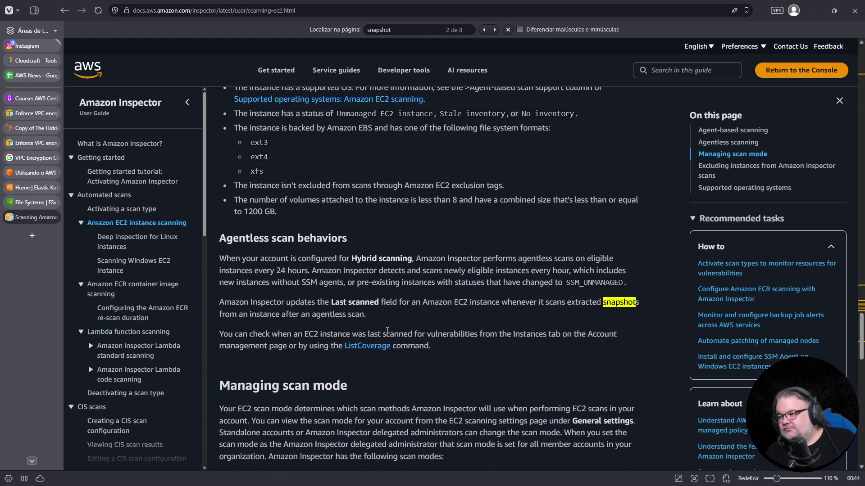
scroll(388, 318, down, 2)
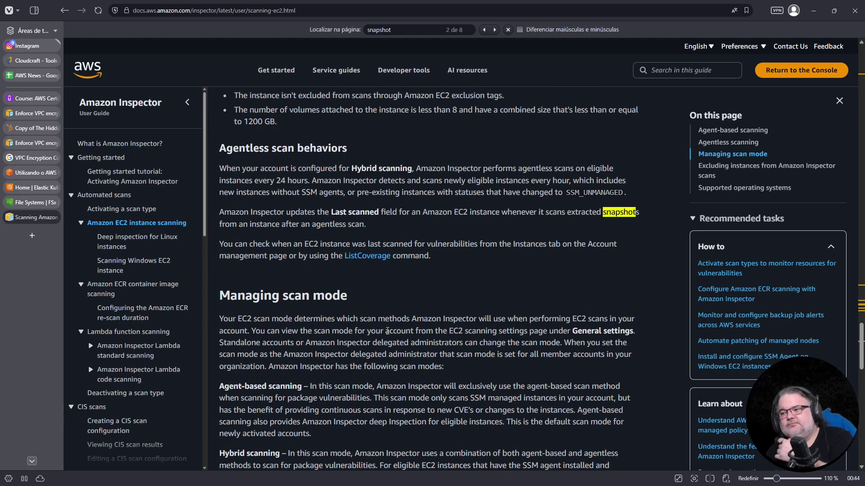
scroll(387, 331, down, 2)
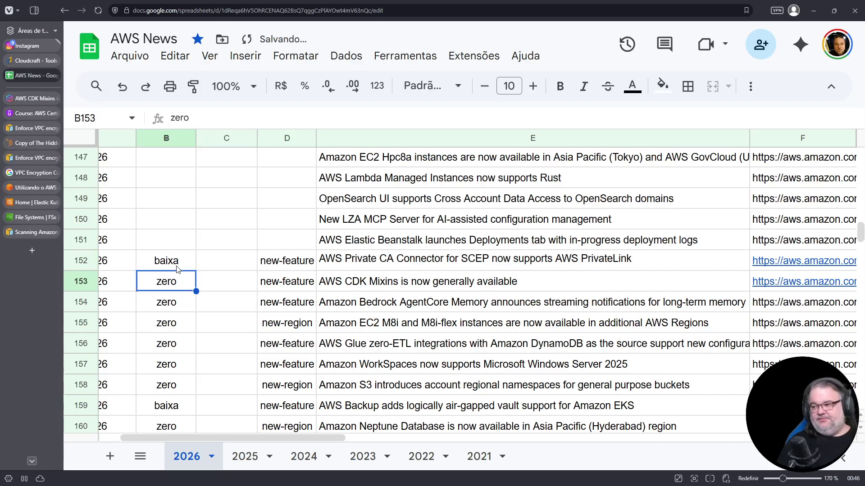
- Set columns B to E to Middle vertical alignment and Center horizontal alignment
click(165, 139)
shift+click(345, 139)
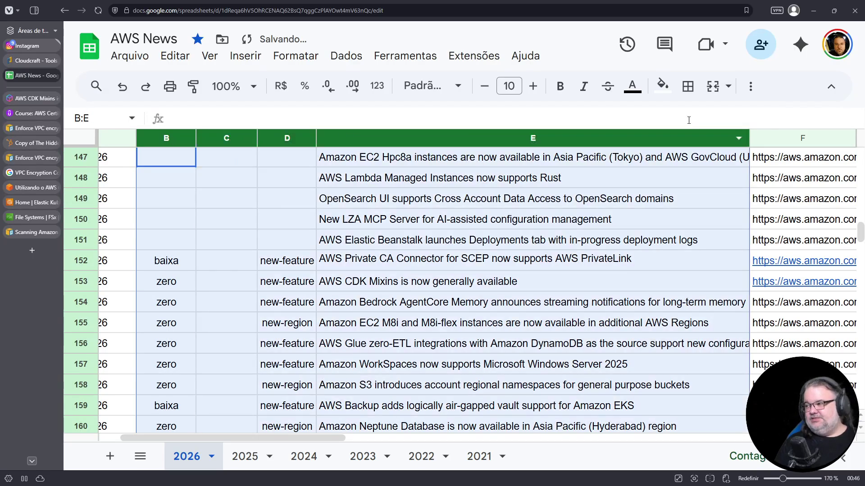
click(750, 86)
click(527, 116)
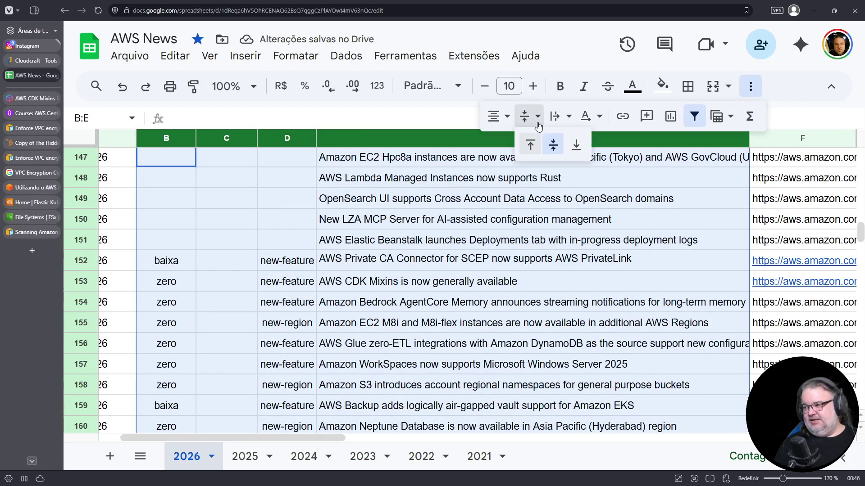
click(552, 145)
click(503, 118)
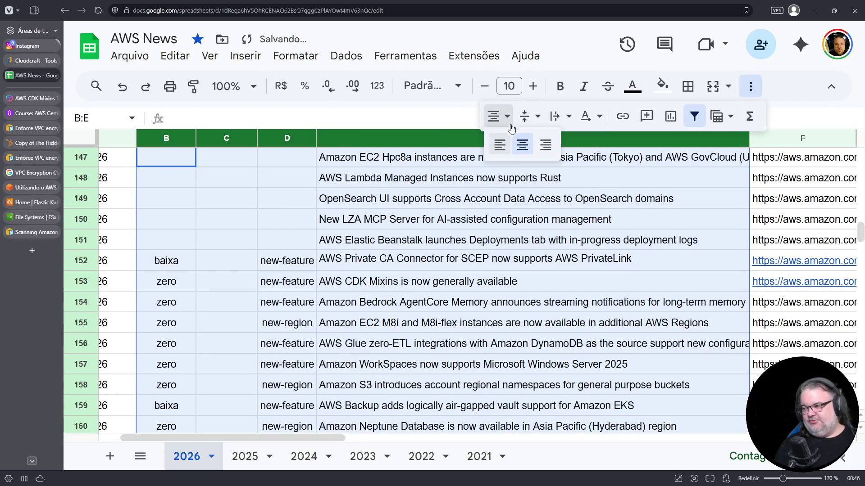
click(518, 147)
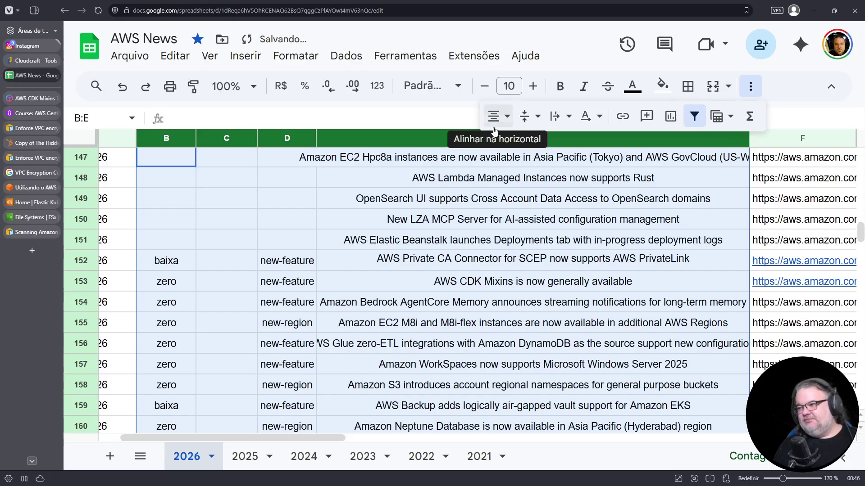
click(427, 129)
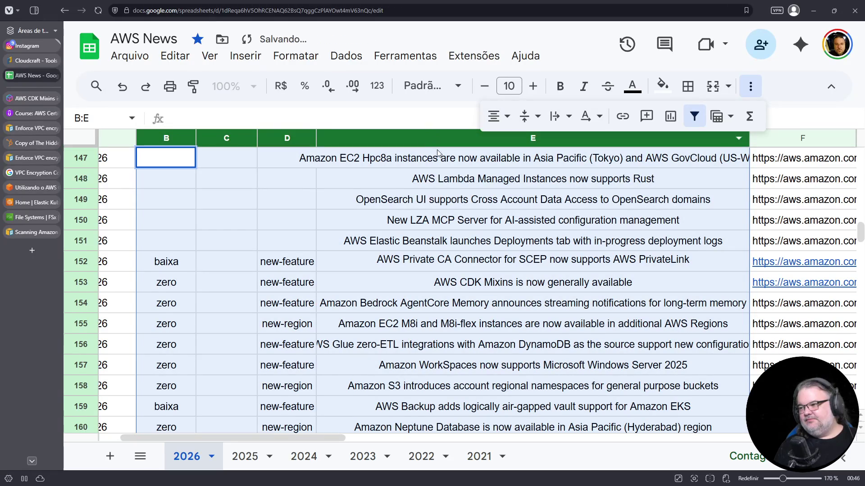
- Set column E's announcement titles back to Left alignment
click(457, 193)
click(480, 135)
click(503, 118)
click(500, 145)
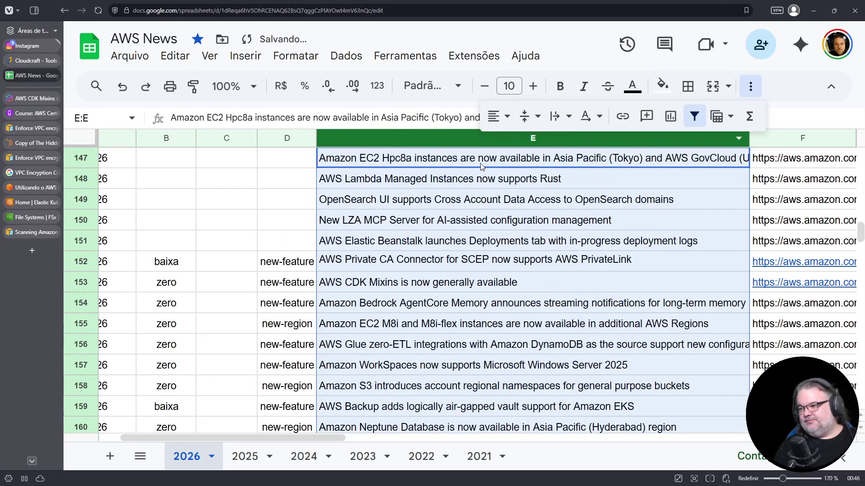
- Edit the PrivateLink announcement title, undoing an accidental clear of the CDK Mixins title
click(405, 261)
click(341, 321)
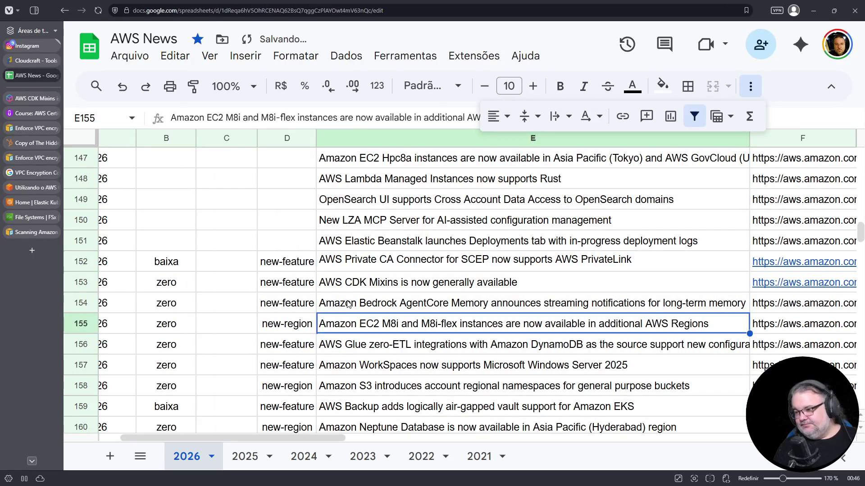
click(348, 267)
double_click(347, 267)
click(640, 259)
key(Return)
key(Delete)
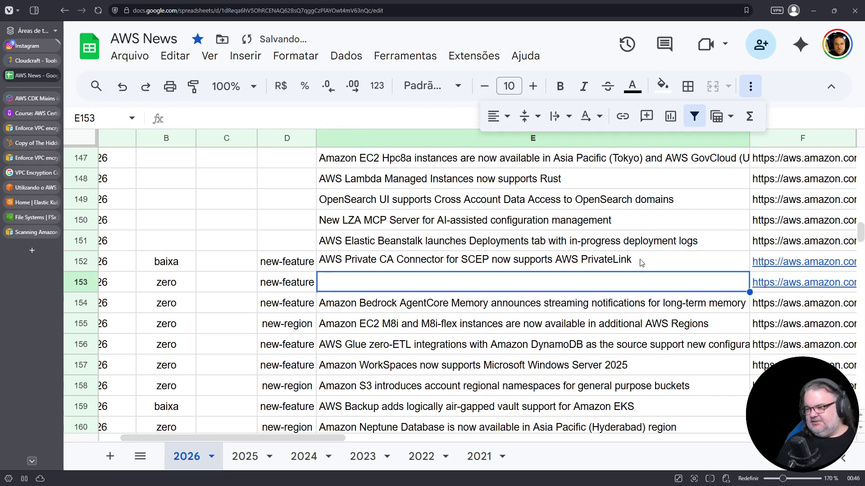
key(ctrl+z)
click(642, 263)
double_click(642, 263)
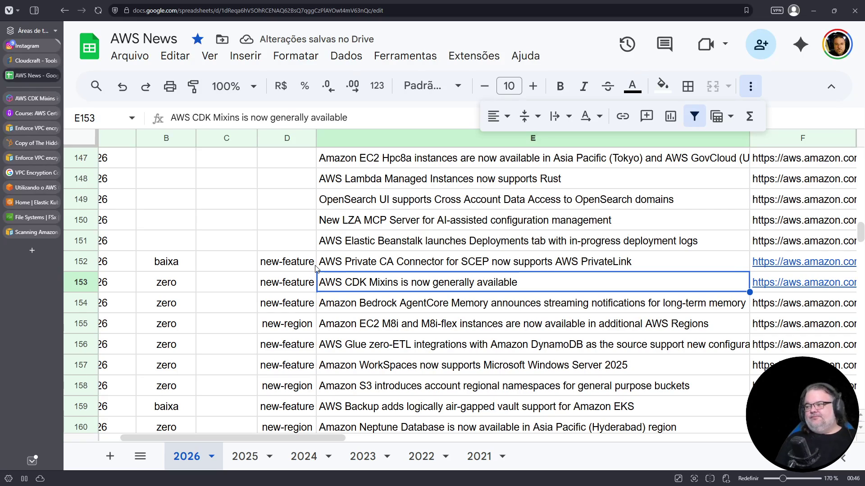
- Copy the zero and new-feature tags from row 153 into B151:D151
drag(180, 282, 266, 284)
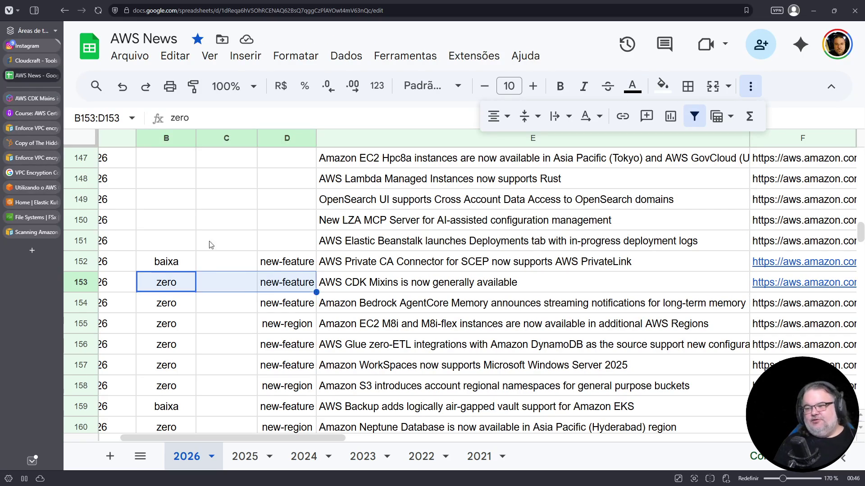
key(ctrl+c)
click(174, 240)
key(ctrl+v)
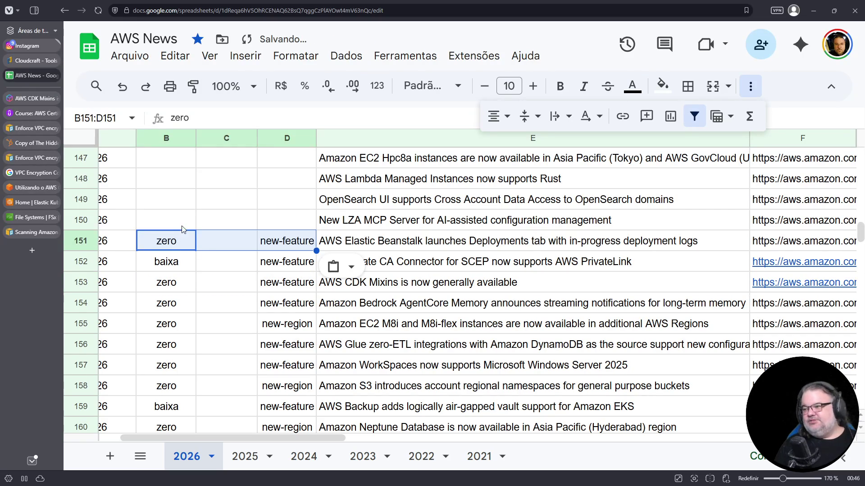
- Cancel stray entries in B150 and B151 and undo a mistaken paste
click(183, 227)
text(v)
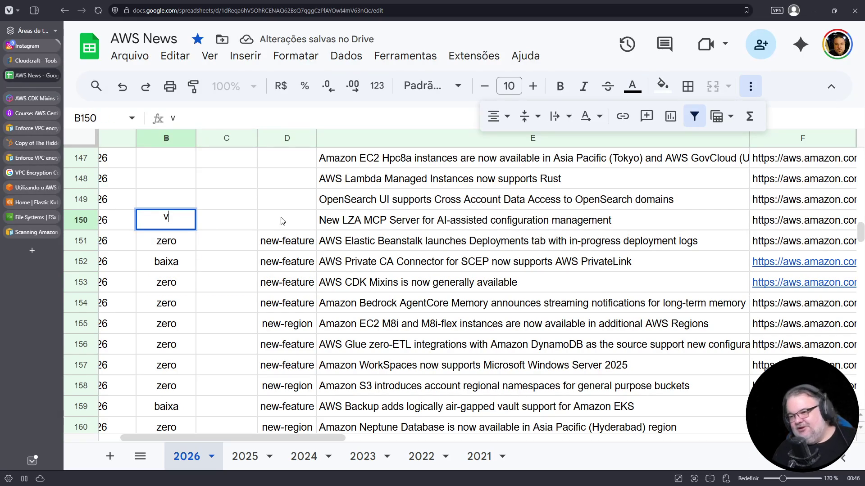
key(Escape)
click(176, 247)
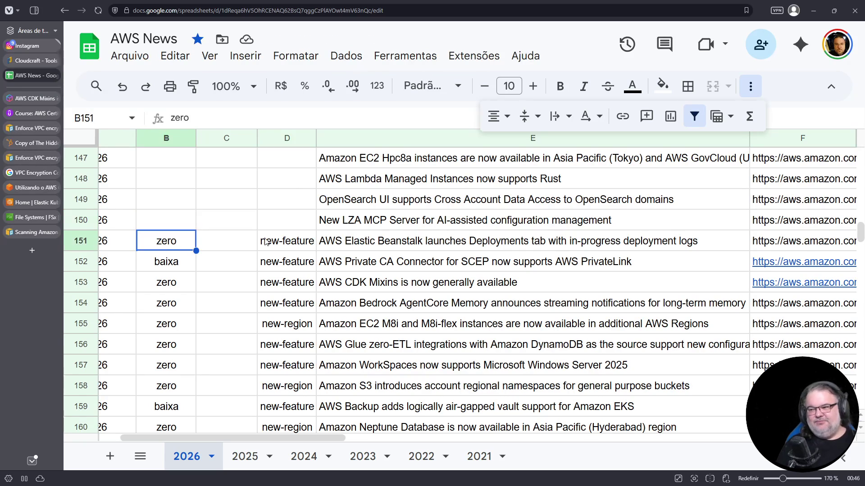
key(ctrl+z)
click(172, 225)
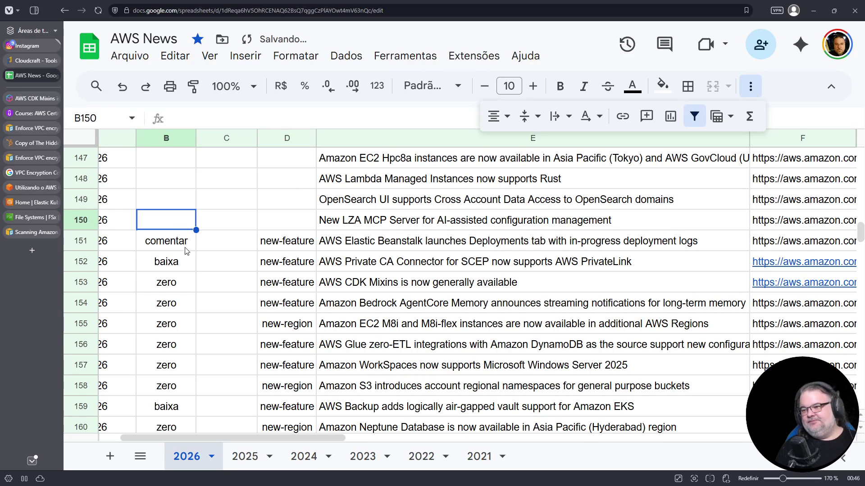
click(170, 279)
key(ctrl+v)
click(171, 239)
text(v)
key(Escape)
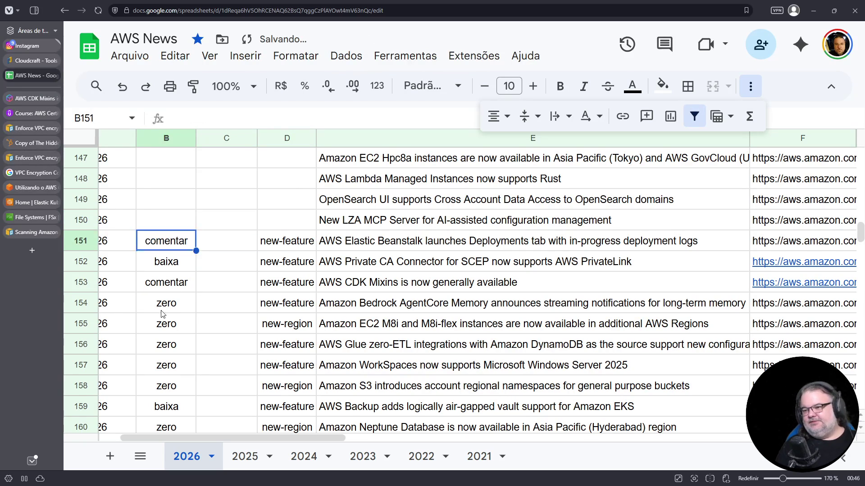
- Tag row 150 with priority zero in B150 and type new-feature in D150
click(166, 306)
key(ctrl+c)
click(167, 284)
key(ctrl+v)
click(170, 243)
key(ctrl+v)
click(176, 225)
key(ctrl+v)
click(304, 246)
key(ctrl+c)
click(297, 224)
key(ctrl+v)
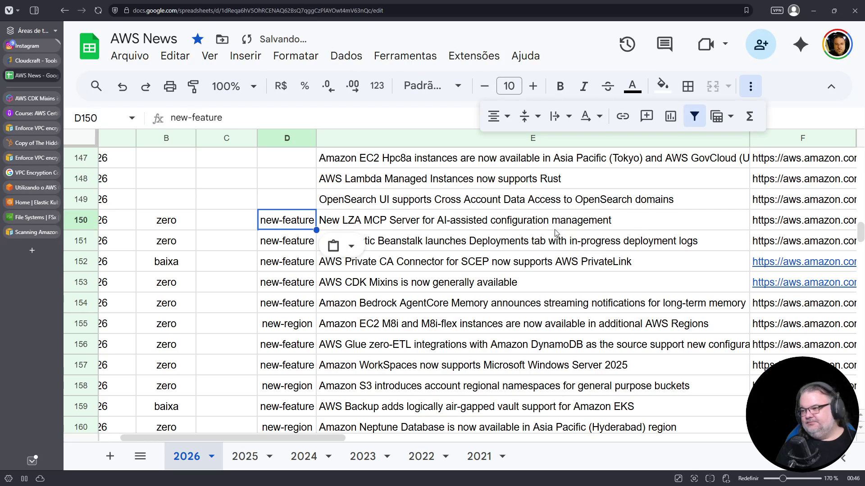
- Open the New LZA MCP Server announcement from row 150's link
click(793, 228)
key(Down)
click(793, 222)
click(692, 257)
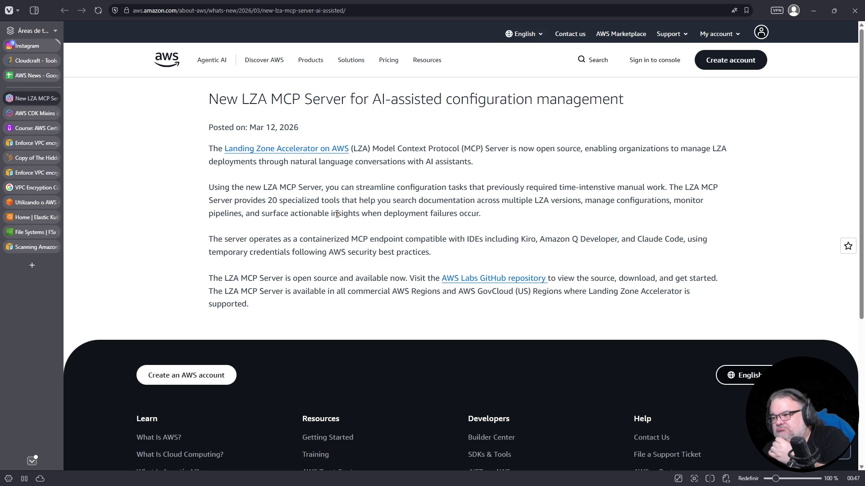
- Follow the announcement's link to the AWS Labs lza-mcp-server GitHub repository
click(499, 280)
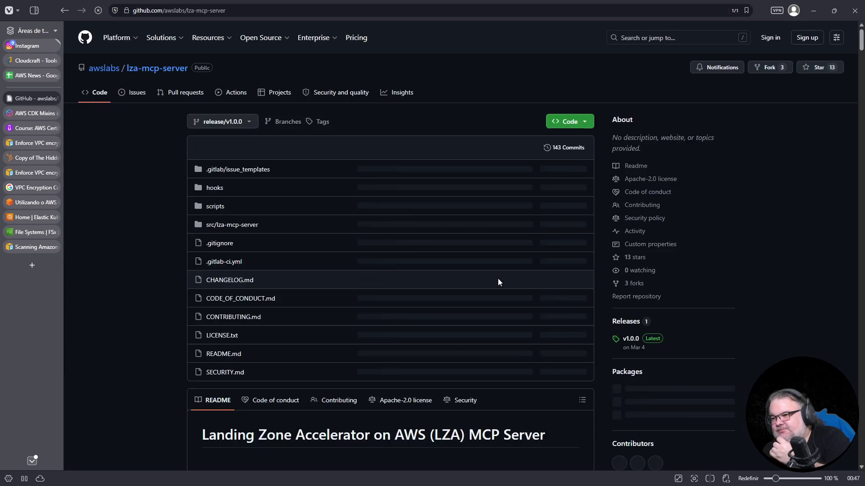
- Scroll to the lza-mcp-server README and follow its Landing Zone Accelerator on AWS link
scroll(498, 278, down, 1)
scroll(497, 280, down, 2)
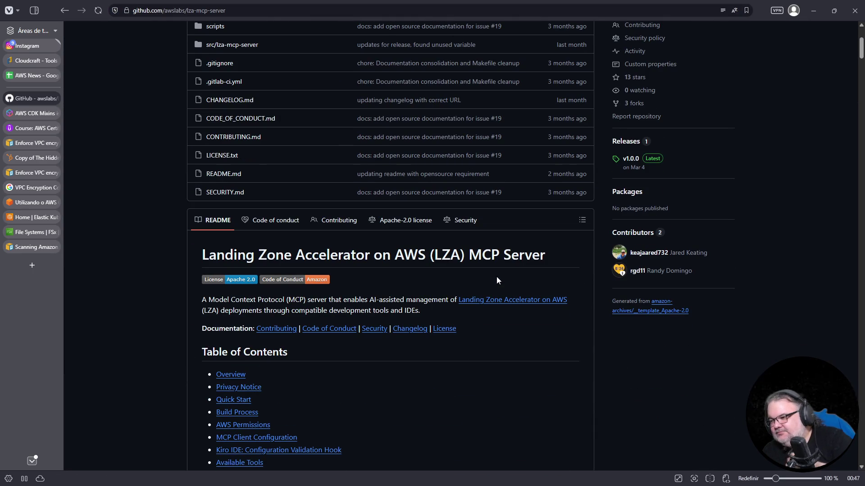
click(508, 306)
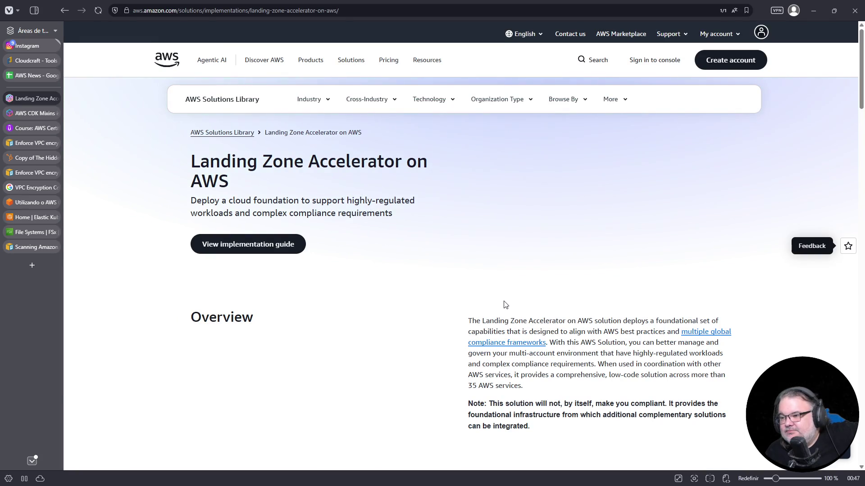
- Scroll to About this deployment (version 1.15.1, 50-minute deployment) and back to the top
scroll(505, 305, down, 3)
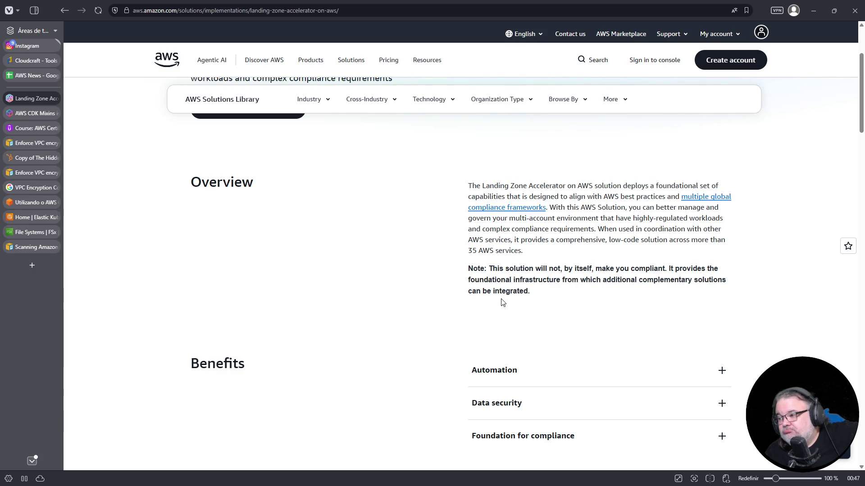
scroll(503, 303, down, 5)
scroll(503, 303, down, 6)
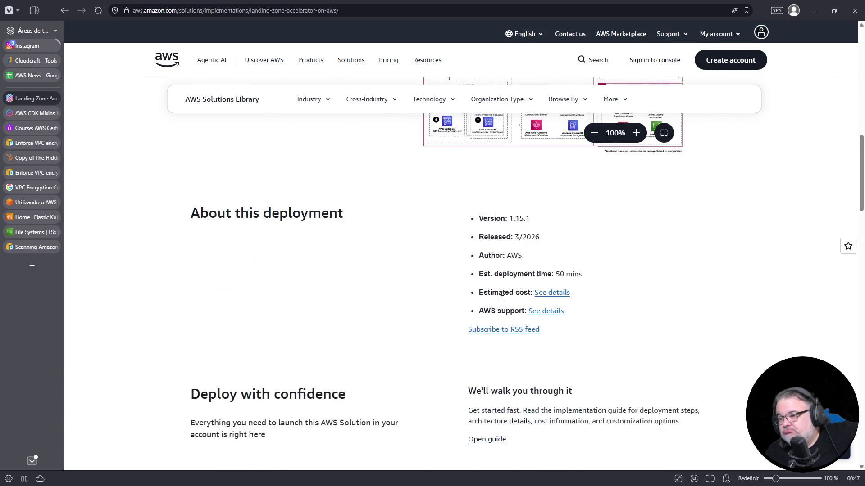
scroll(503, 303, down, 2)
scroll(503, 303, up, 1)
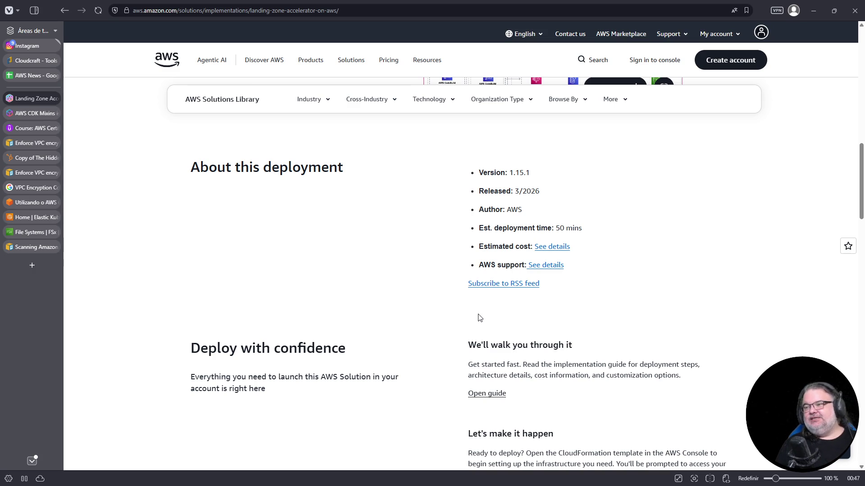
scroll(477, 318, up, 15)
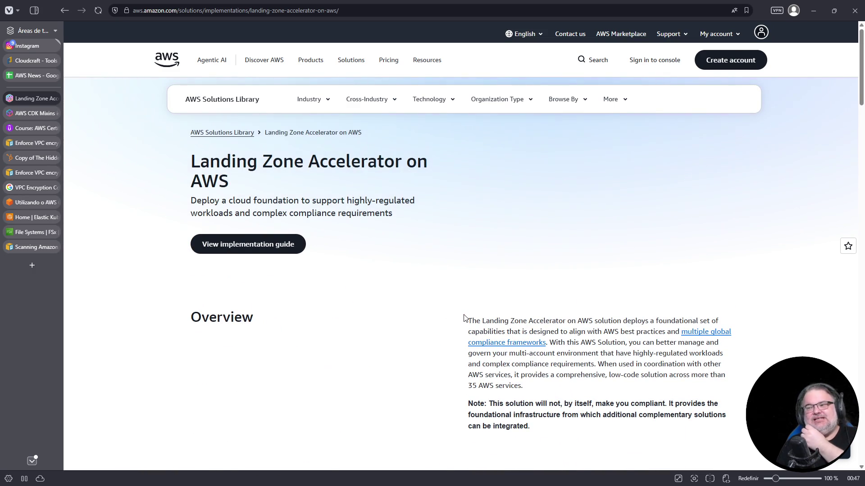
- Back in the AWS News sheet, tag cells B149 and B150 as comentar
click(28, 75)
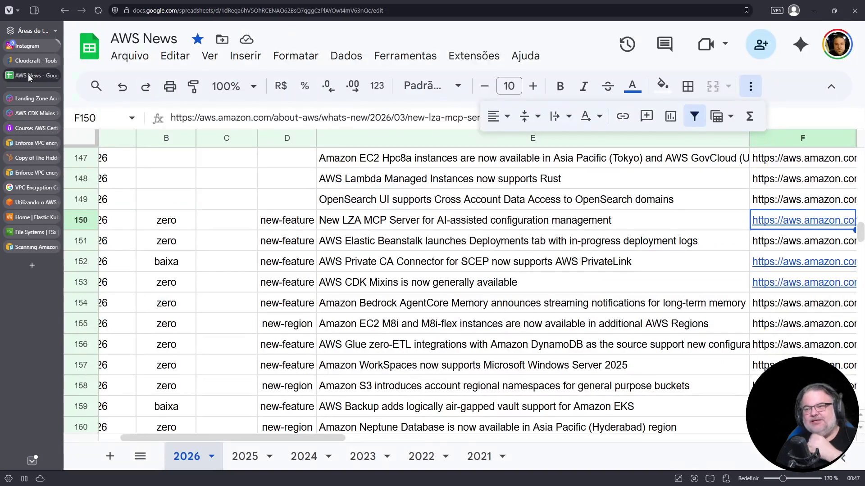
click(171, 206)
text(come)
key(Return)
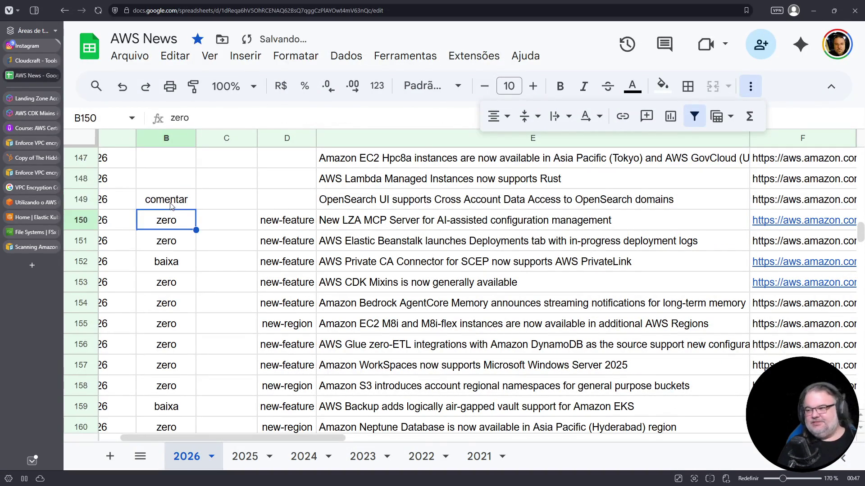
click(279, 221)
click(179, 206)
key(ctrl+c)
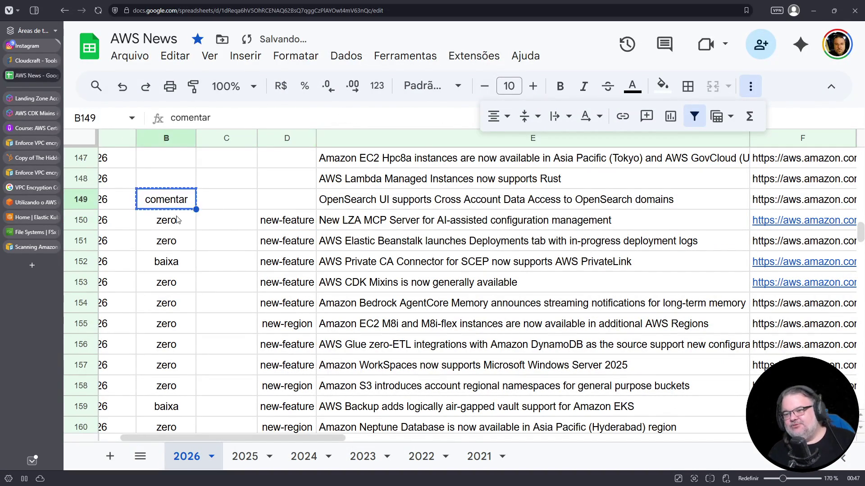
click(182, 224)
key(ctrl+v)
- Paste zero and new-feature into rows 149 and 148, checking the Lambda Managed Instances Rust title
drag(173, 247, 287, 243)
key(ctrl+c)
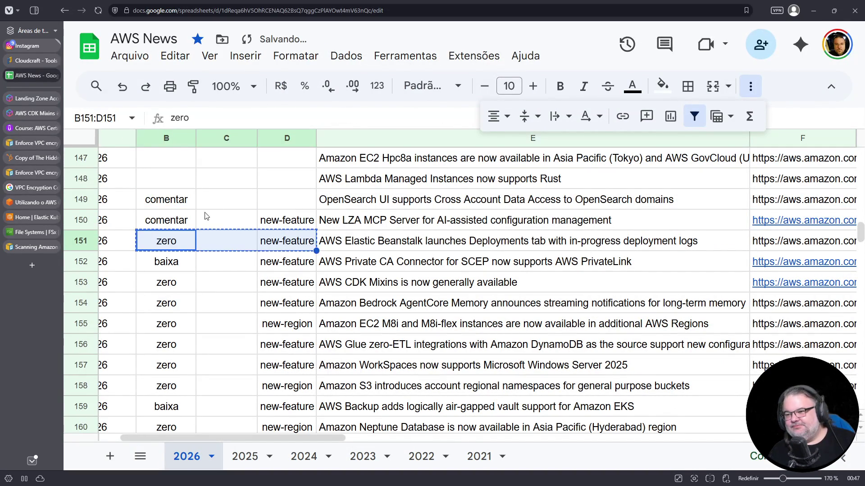
click(184, 204)
key(ctrl+v)
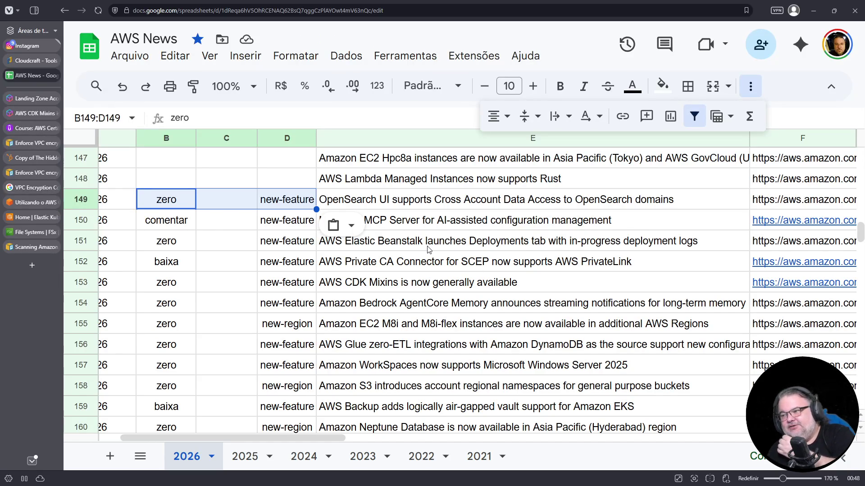
click(170, 183)
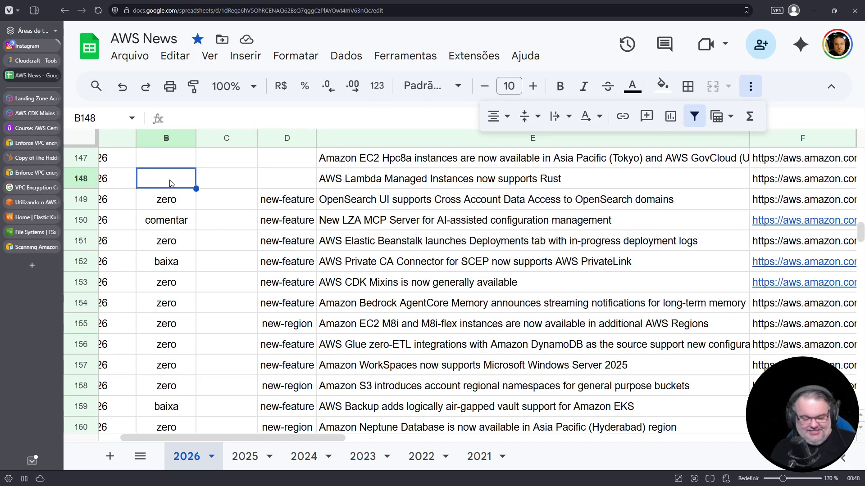
key(ctrl+v)
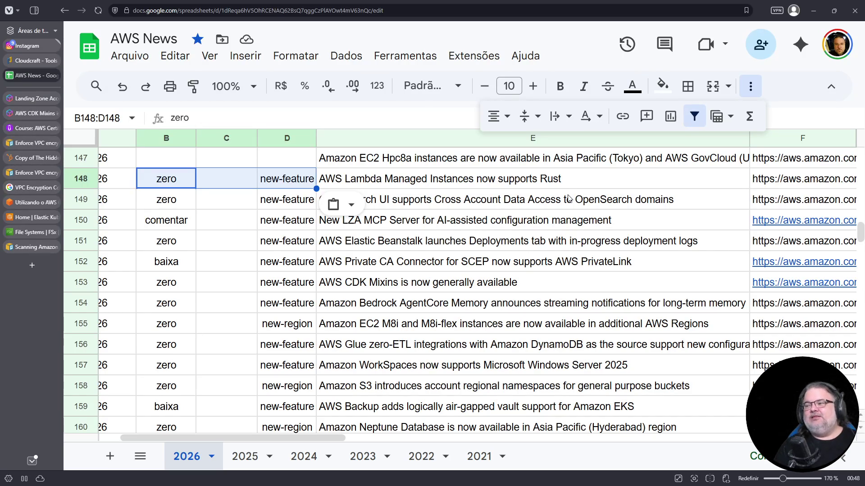
click(474, 182)
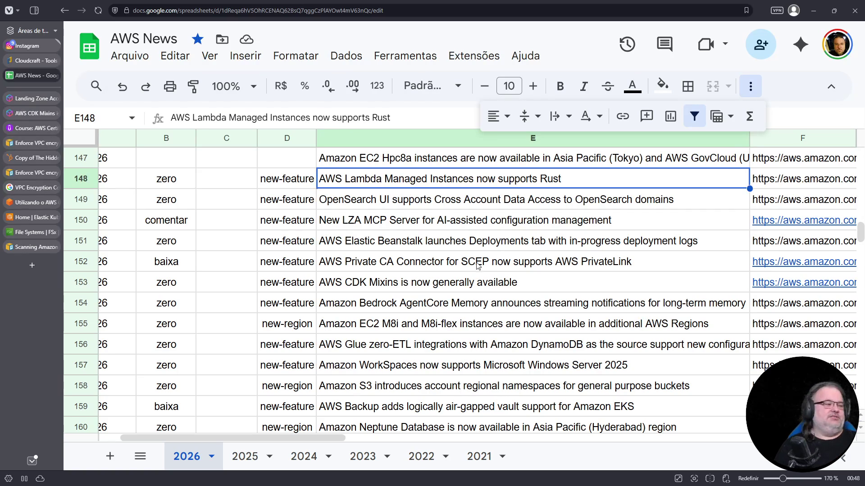
drag(317, 438, 295, 437)
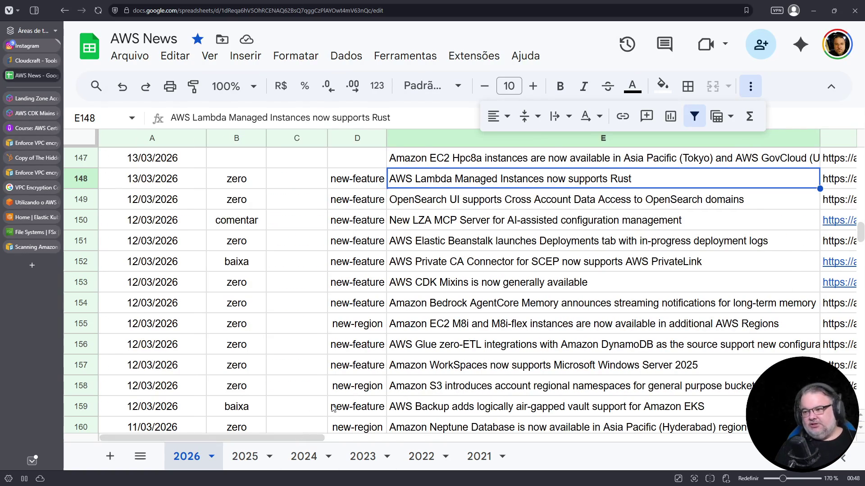
- Copy row 148's tags into row 147, changing D147's type to new-region
scroll(305, 439, right, 2)
scroll(302, 427, up, 2)
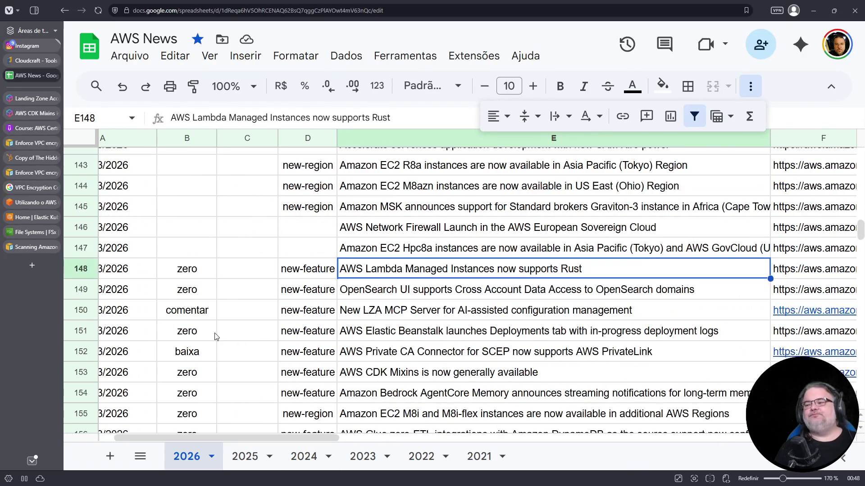
drag(187, 270, 316, 276)
key(ctrl+c)
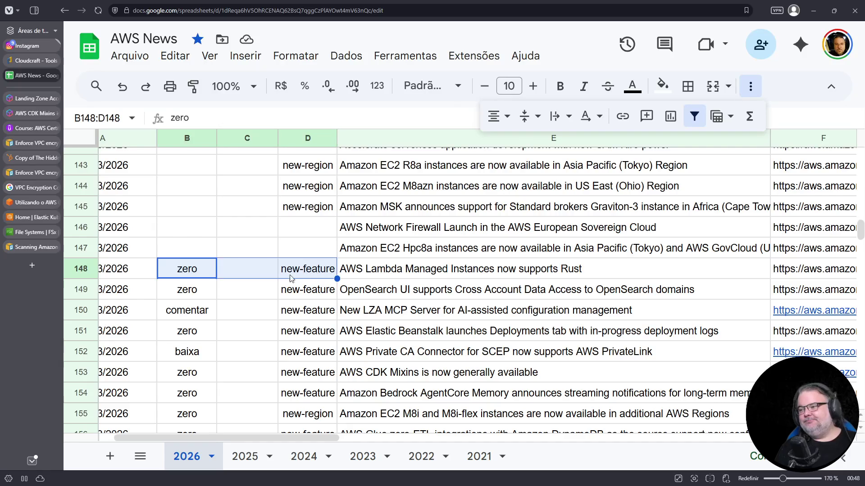
click(202, 247)
key(ctrl+v)
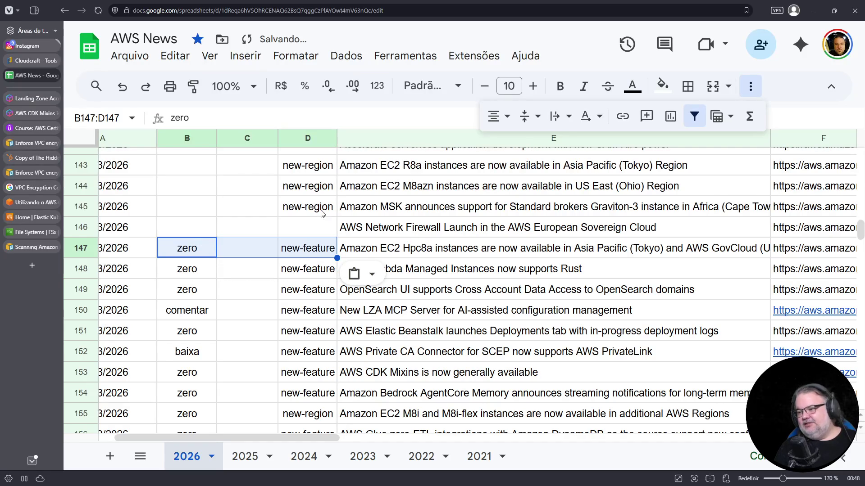
click(308, 216)
key(ctrl+c)
click(285, 248)
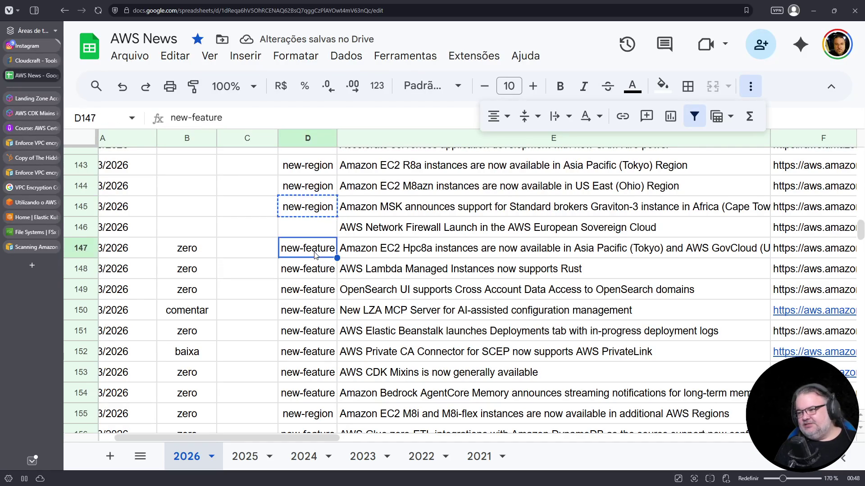
key(ctrl+v)
- Tag row 146 with zero priority and the new-region type
click(199, 248)
key(ctrl+c)
click(199, 228)
key(ctrl+v)
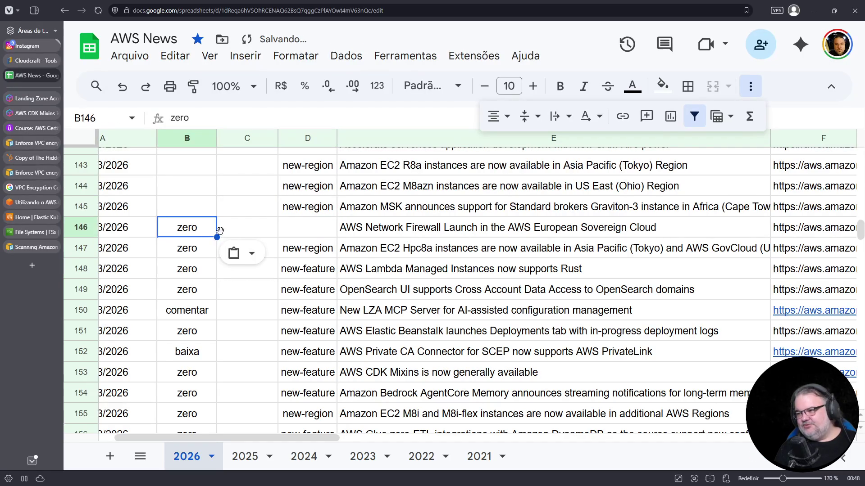
click(303, 210)
key(ctrl+c)
click(302, 227)
key(ctrl+v)
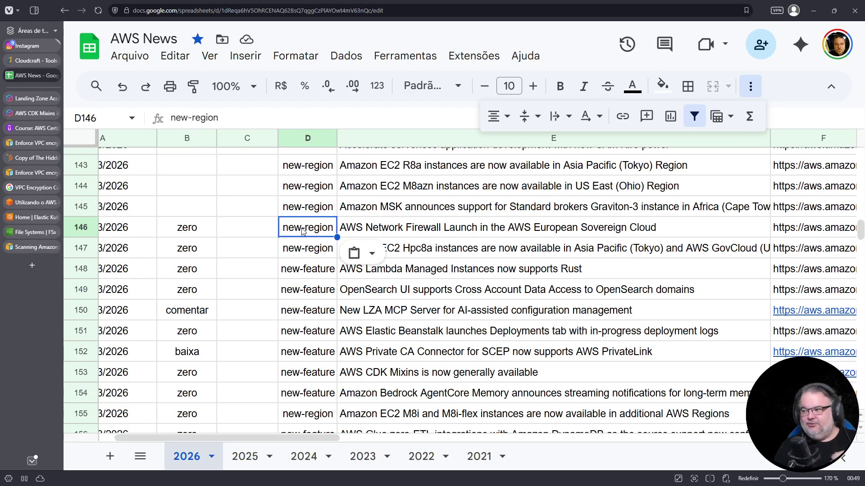
- Fill the zero priority into B145, B144, B143 and B142
drag(196, 230, 311, 228)
click(203, 230)
key(ctrl+c)
click(207, 210)
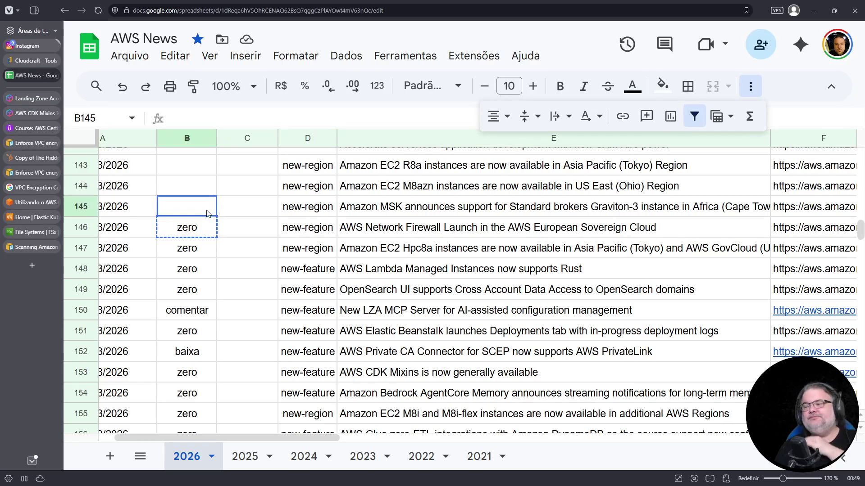
key(ctrl+v)
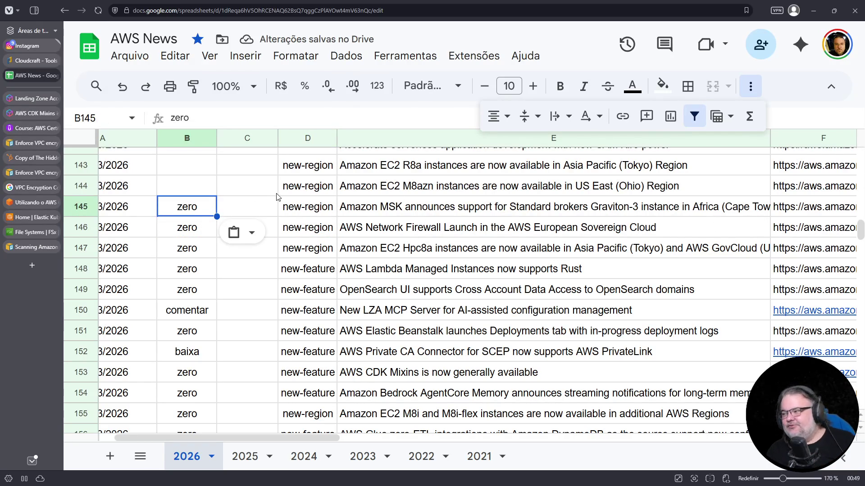
scroll(220, 210, up, 1)
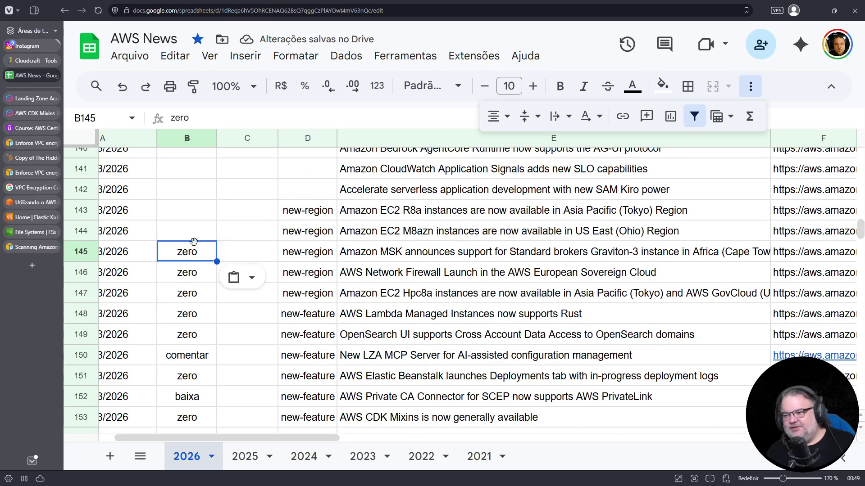
click(193, 227)
key(ctrl+v)
click(193, 217)
key(ctrl+v)
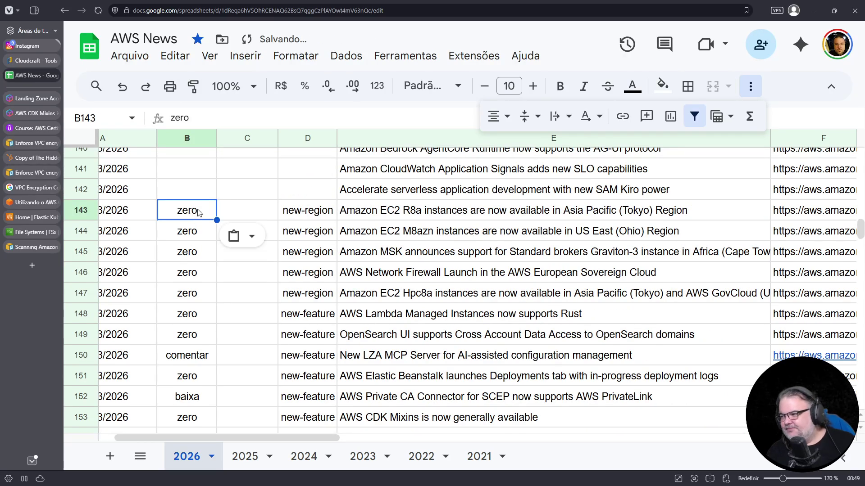
scroll(194, 212, up, 1)
click(182, 227)
key(ctrl+v)
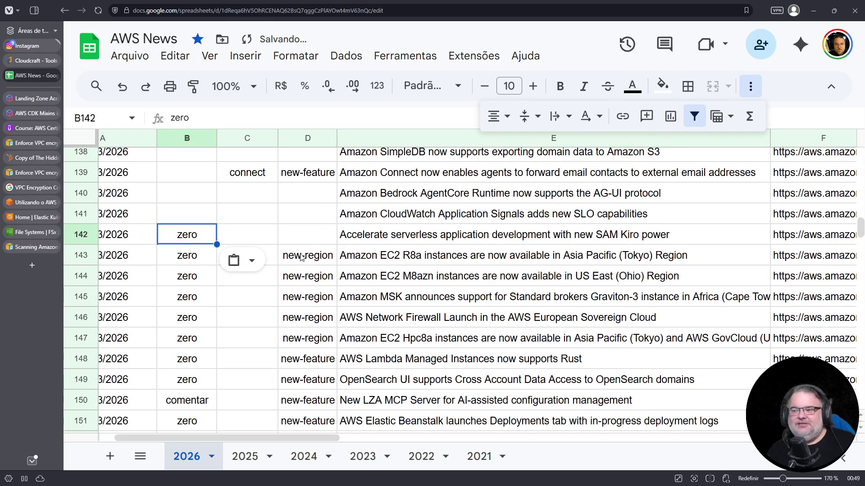
- Set D142's type to new-feature, then copy row 142's zero/new-feature tags to row 141
click(308, 257)
key(ctrl+c)
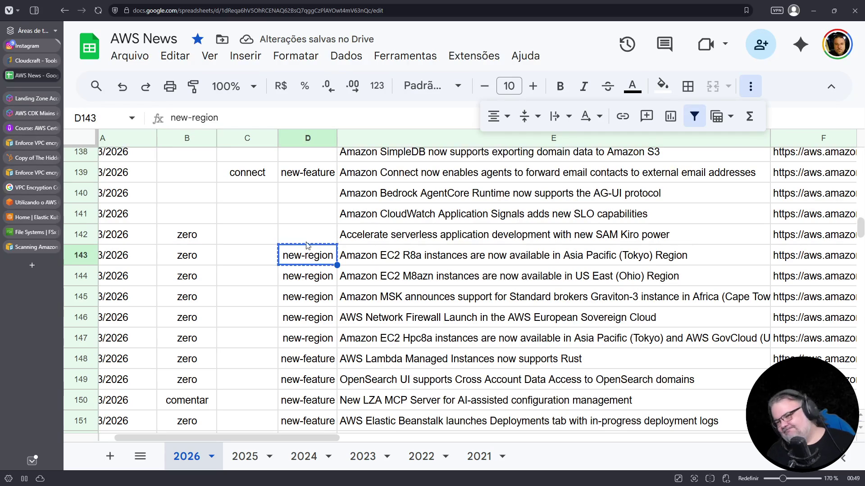
click(307, 239)
key(ctrl+v)
click(309, 181)
key(ctrl+c)
click(316, 235)
key(ctrl+v)
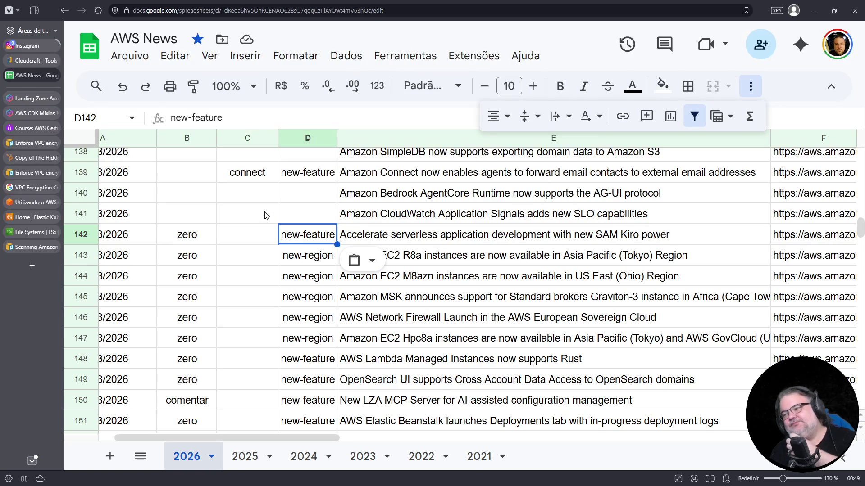
drag(284, 235, 188, 239)
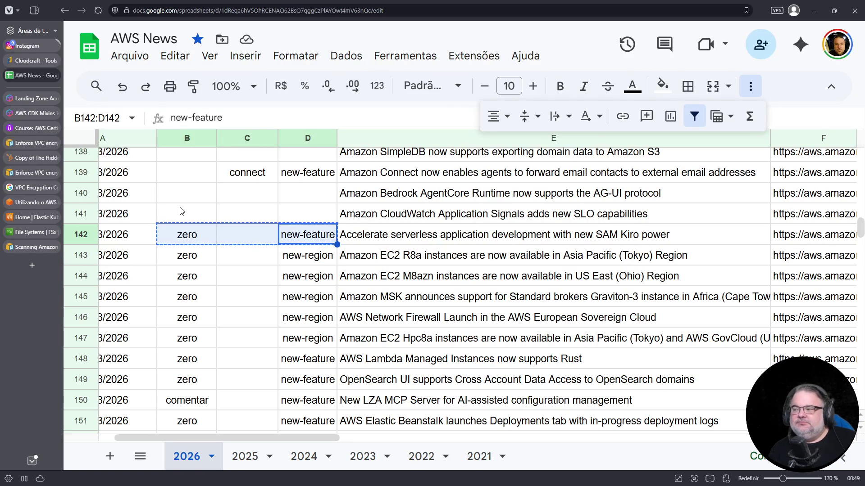
click(189, 214)
key(ctrl+v)
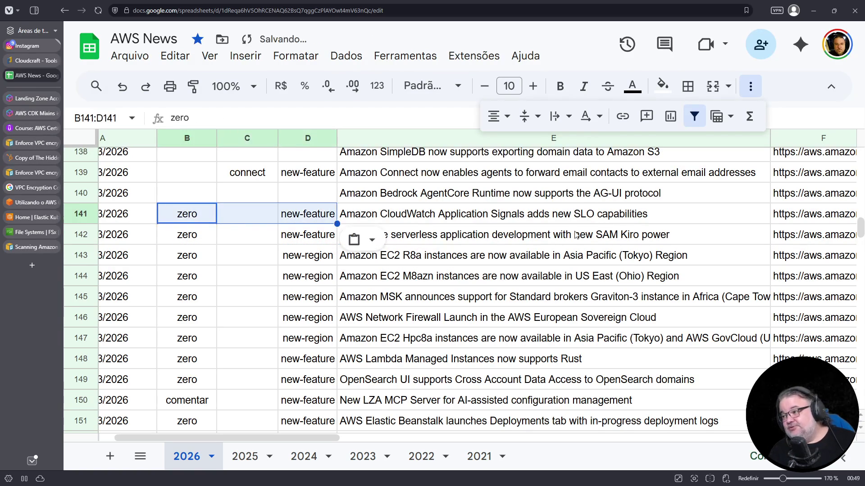
- Turn the CloudWatch announcement URL in F141 into a clickable link and show its preview
click(790, 215)
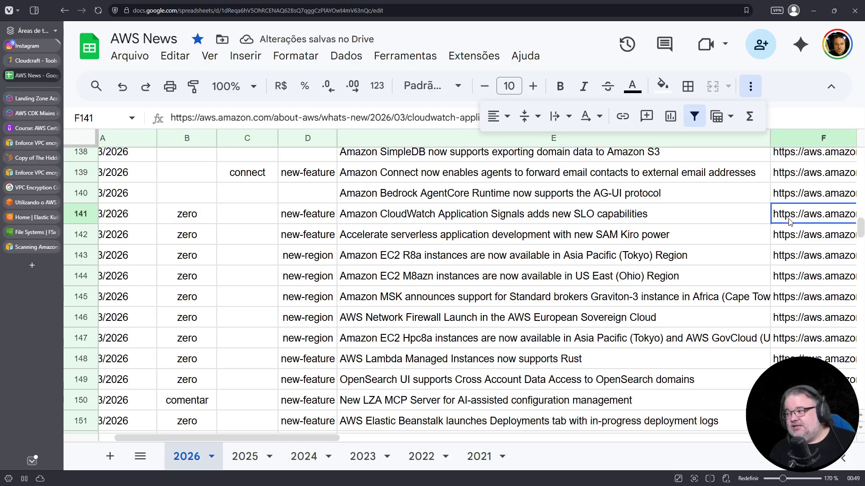
double_click(789, 221)
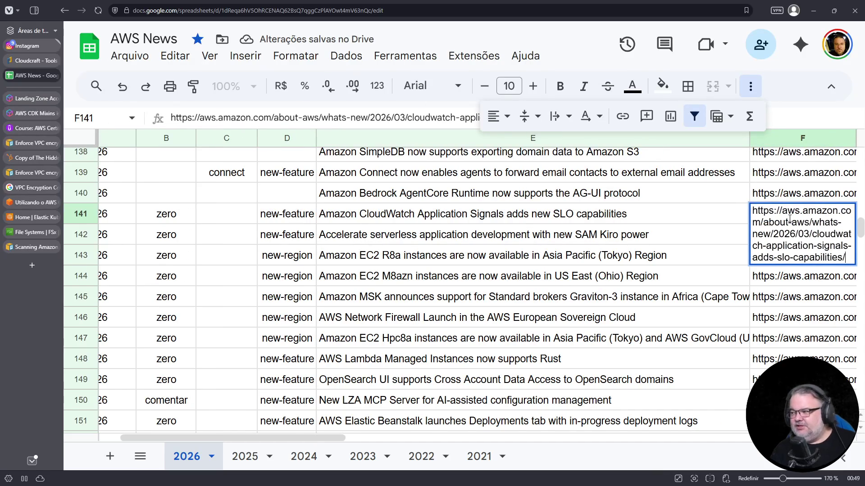
key(Return)
click(791, 217)
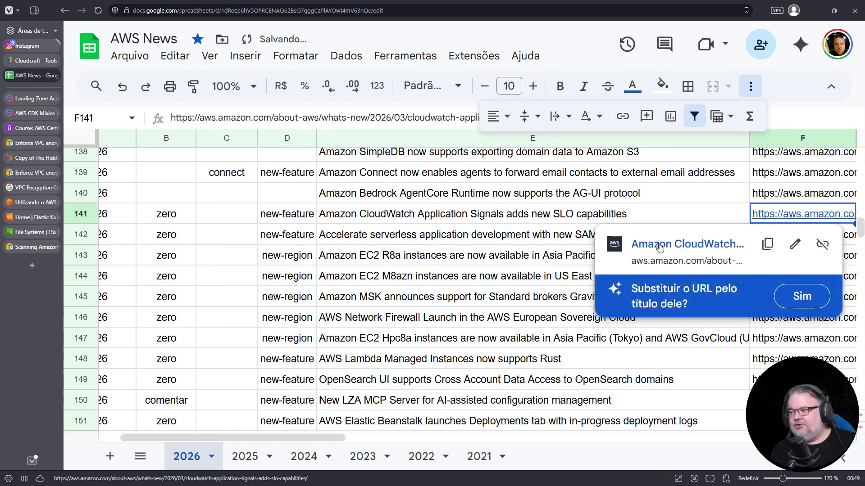
- Open the CloudWatch Application Signals SLO announcement from F141's link and read it zoomed in
click(658, 246)
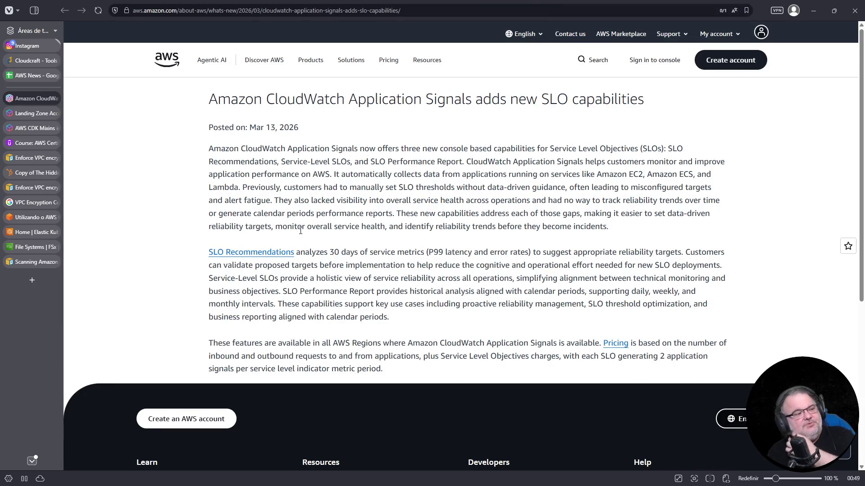
key(ctrl+plus)
key(ctrl+plus)
key(ctrl+plus)
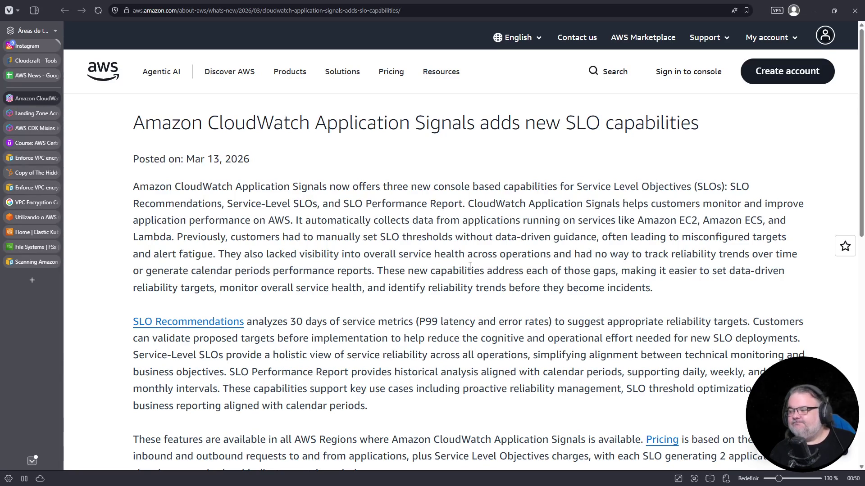
scroll(470, 266, down, 3)
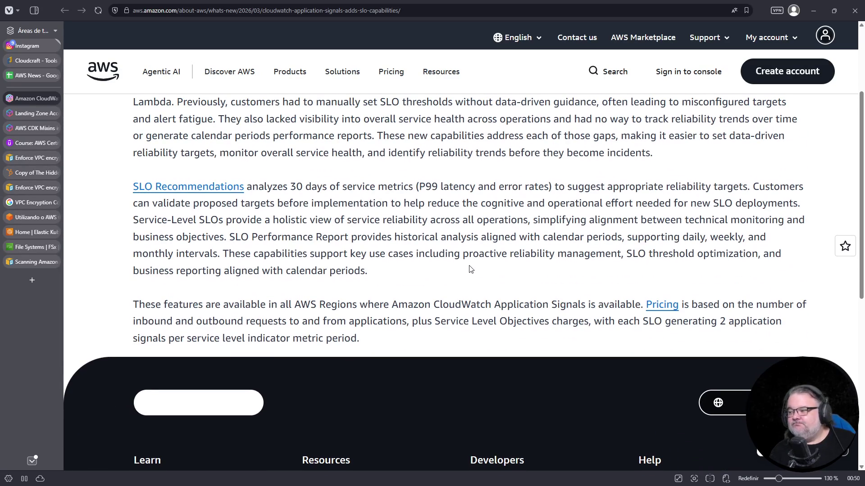
scroll(470, 269, up, 3)
- Return to the AWS News sheet and reselect the priority cells around row 141
click(28, 77)
click(167, 193)
click(167, 179)
click(163, 202)
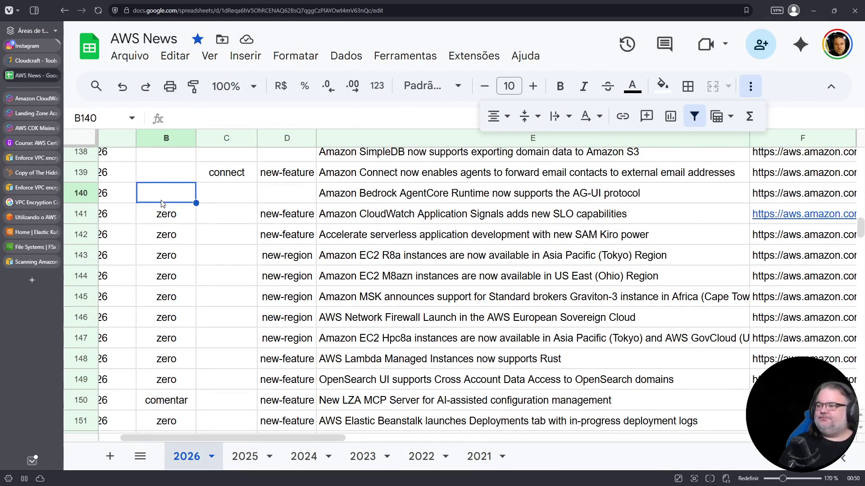
- Change B141's priority to 'baixa', then open a new blank browser tab
click(161, 213)
text(baixa)
key(Return)
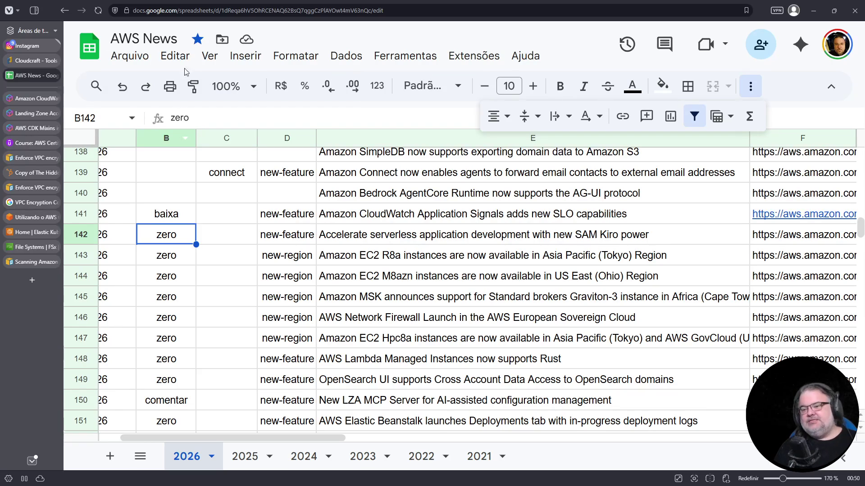
click(31, 281)
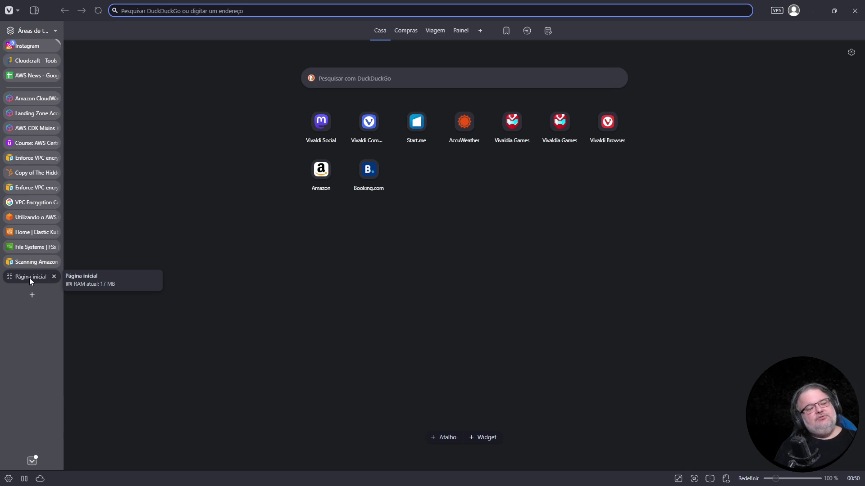
- Search the web for Hetzner from a new tab and open the Hetzner website
click(54, 276)
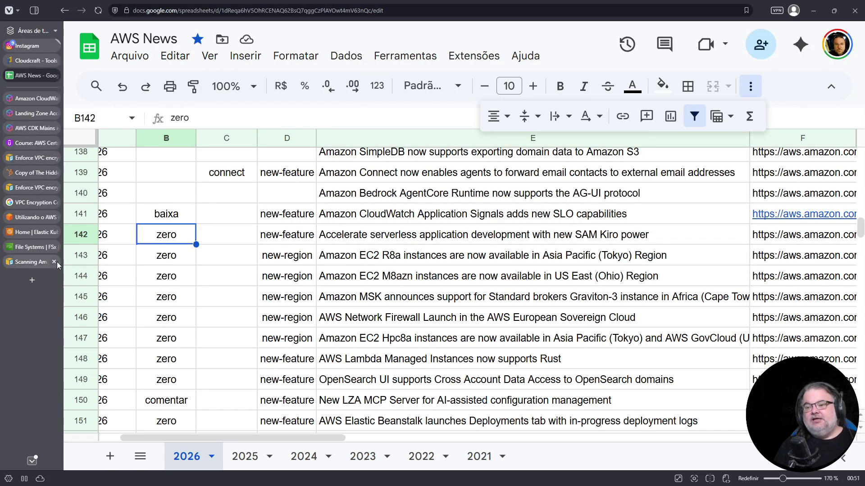
click(32, 280)
click(343, 78)
text(htezner)
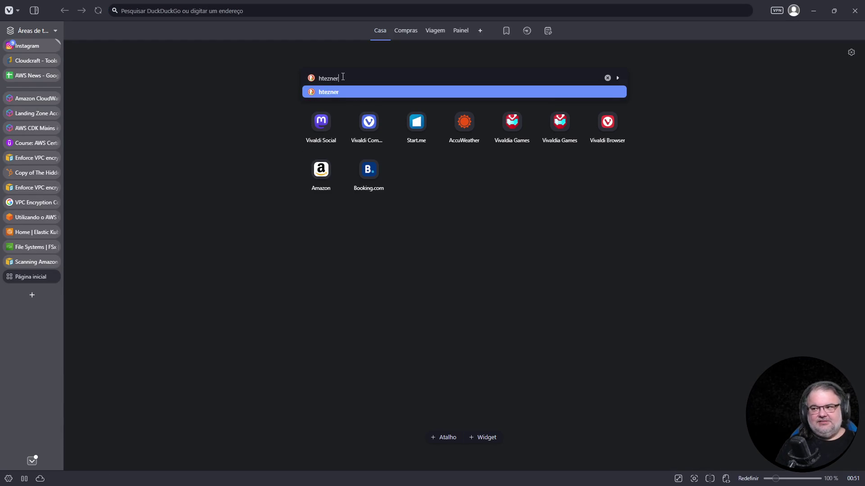
key(Return)
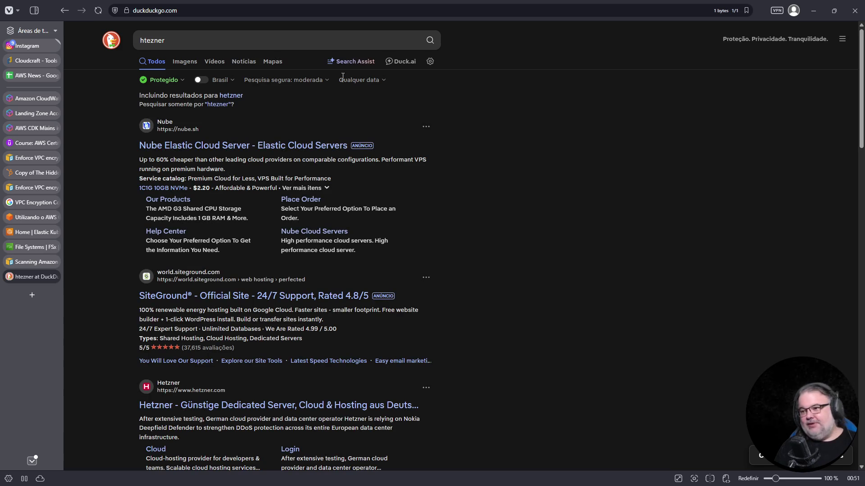
scroll(338, 223, down, 4)
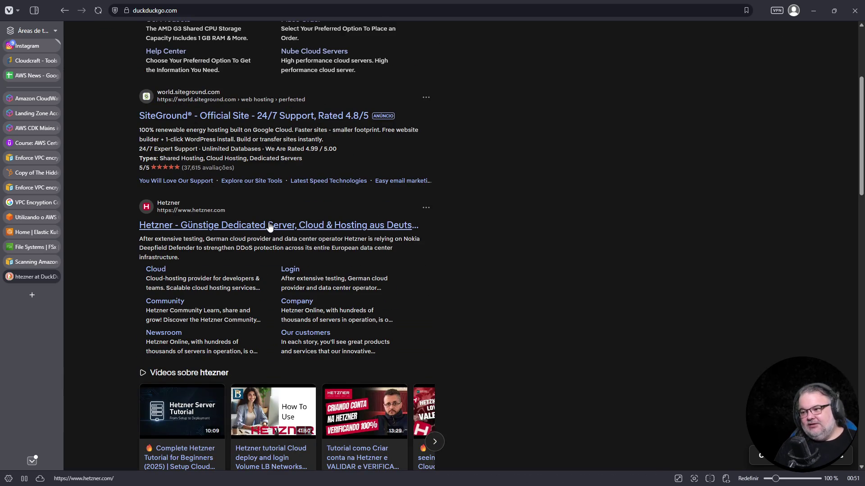
click(266, 225)
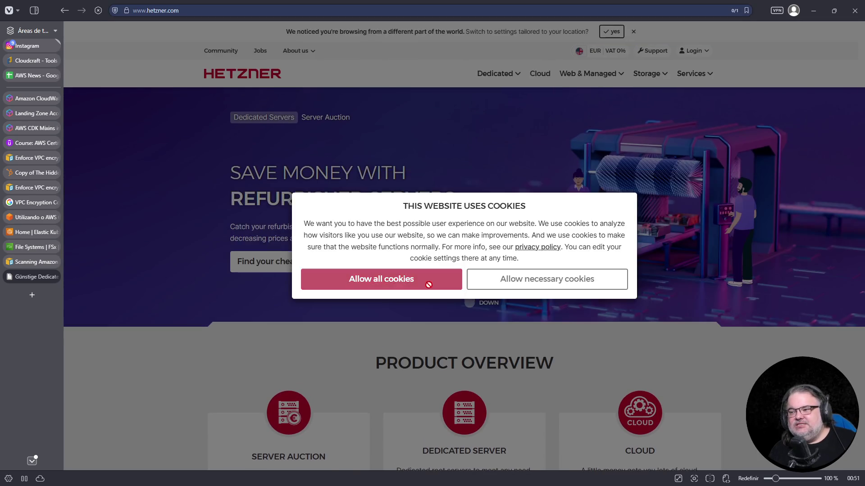
- Accept all Hetzner cookies, open the Cloud overview page, then start a search for 'oci oracle'
click(429, 284)
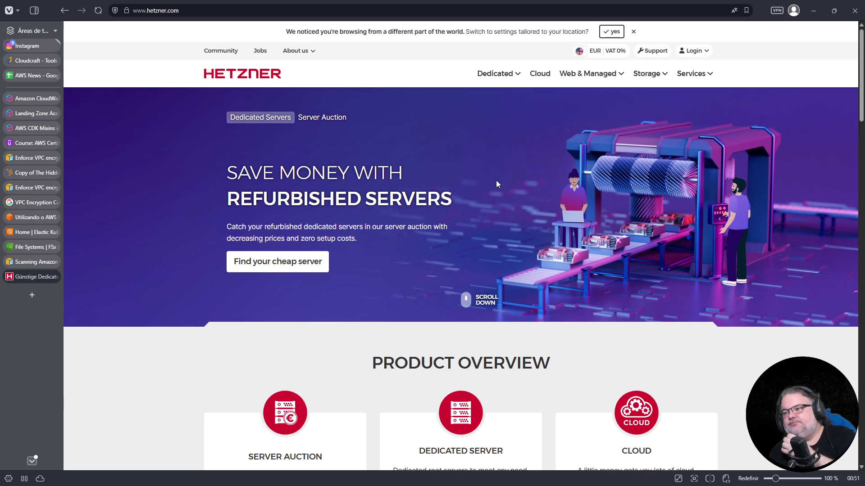
scroll(496, 181, down, 4)
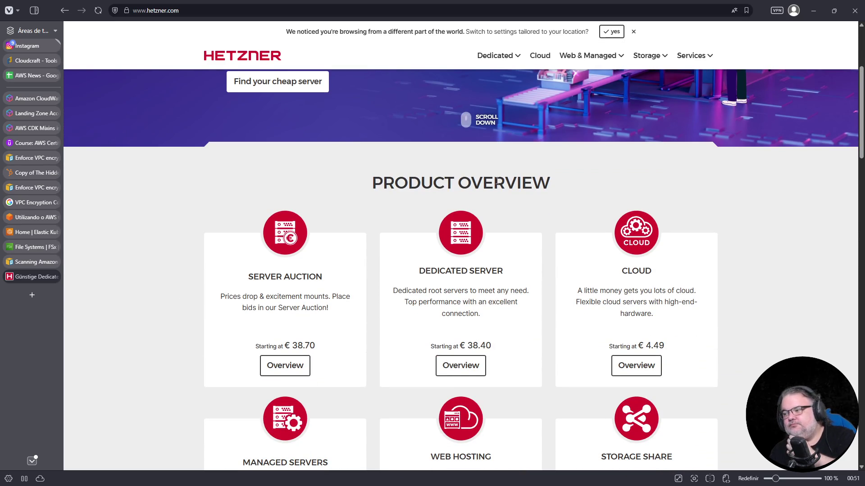
scroll(495, 182, down, 3)
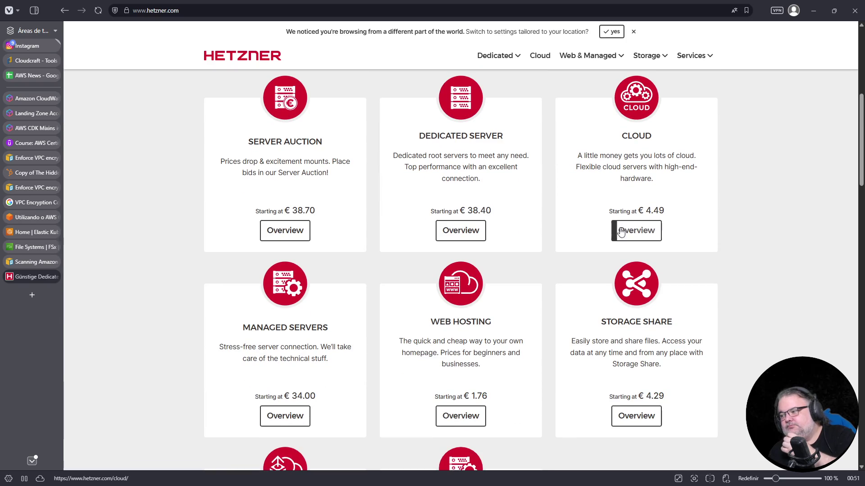
click(644, 229)
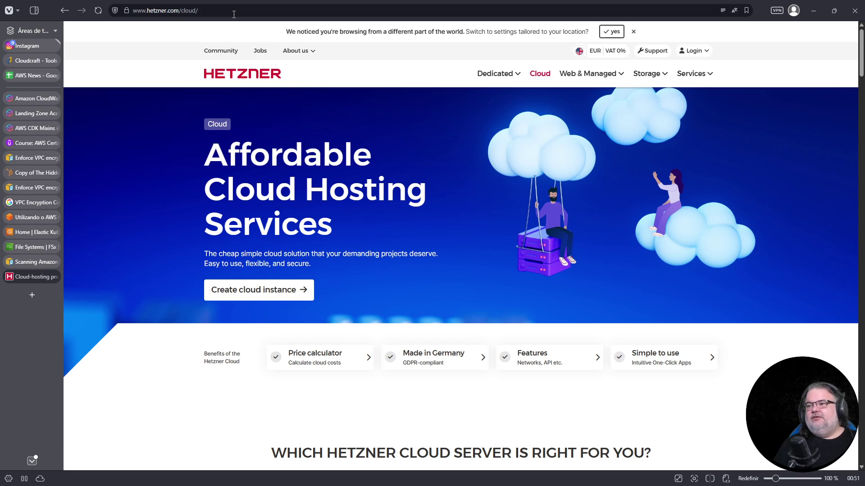
click(233, 14)
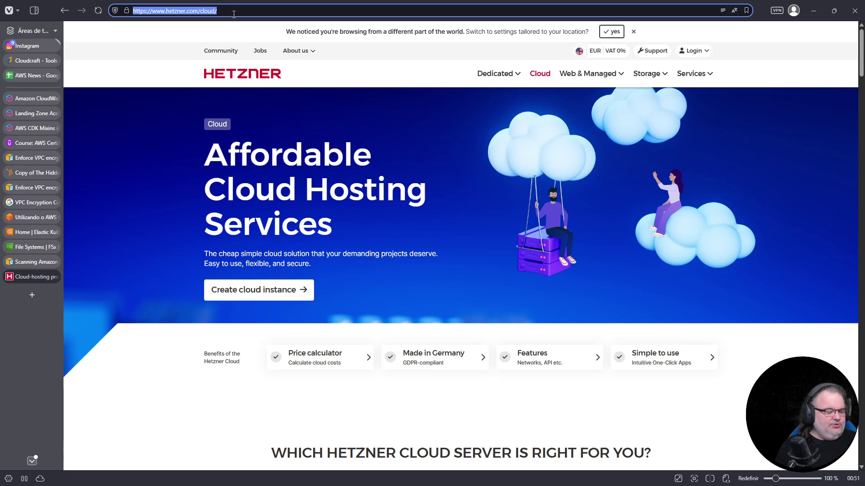
text(oci)
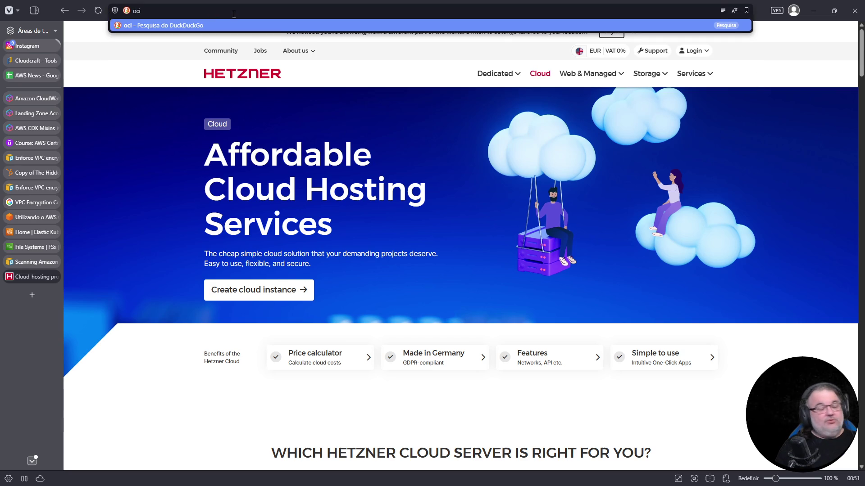
text( oracle)
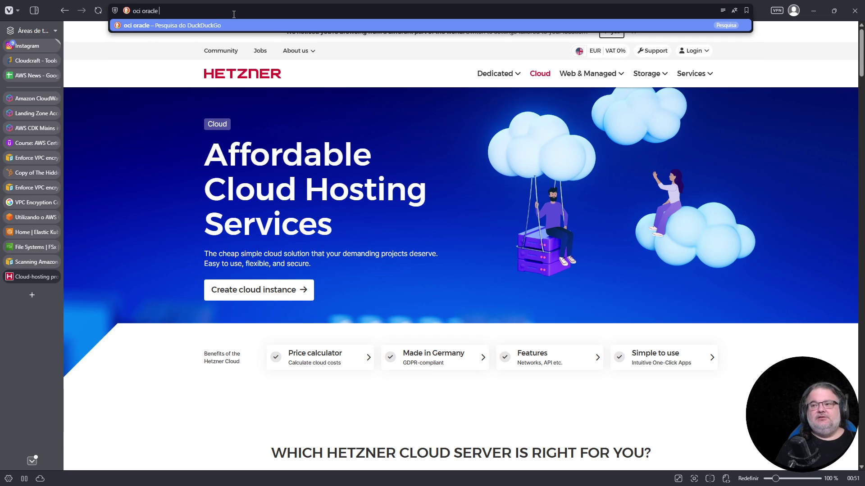
- Search 'oci oracle free tier' and open the Oracle Cloud Free Tier page
key(Return)
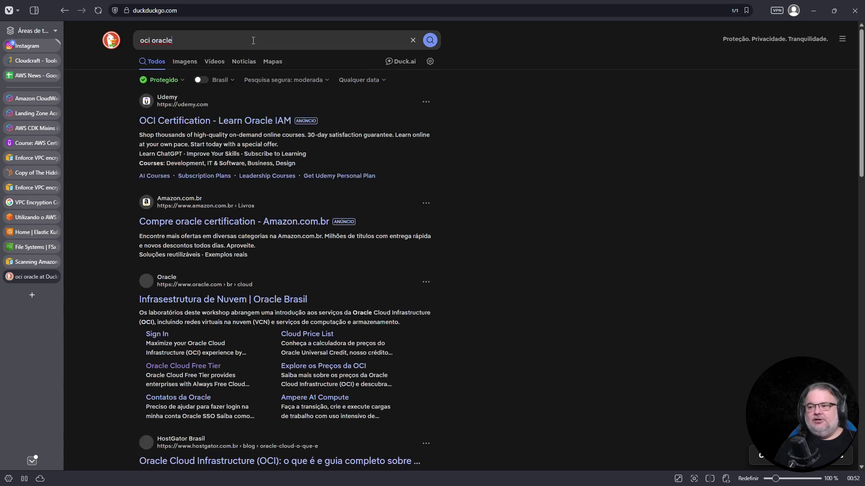
click(253, 40)
text(free tier)
key(Return)
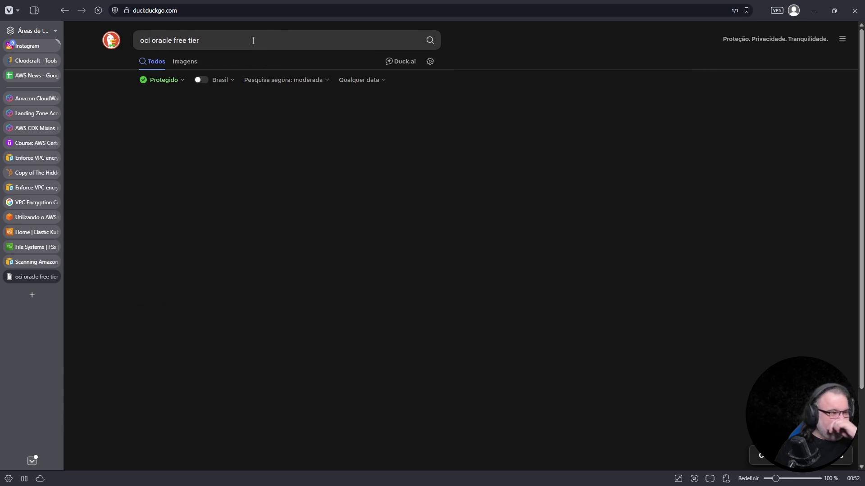
click(215, 309)
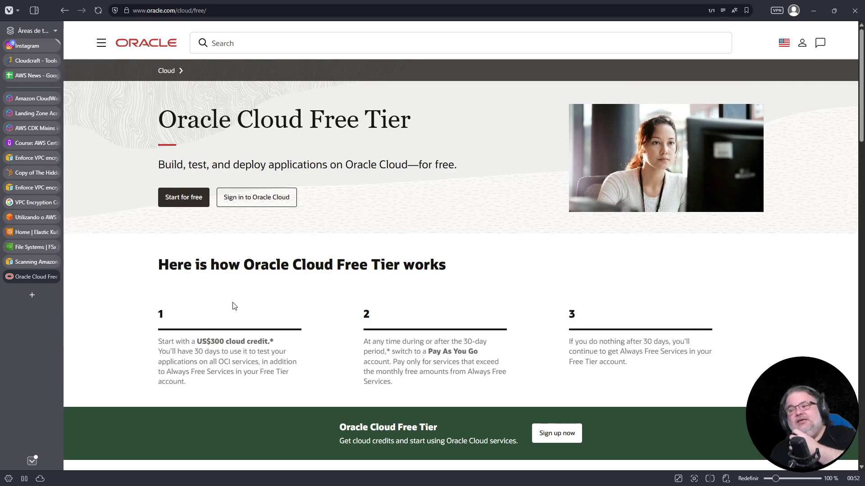
scroll(367, 281, down, 1)
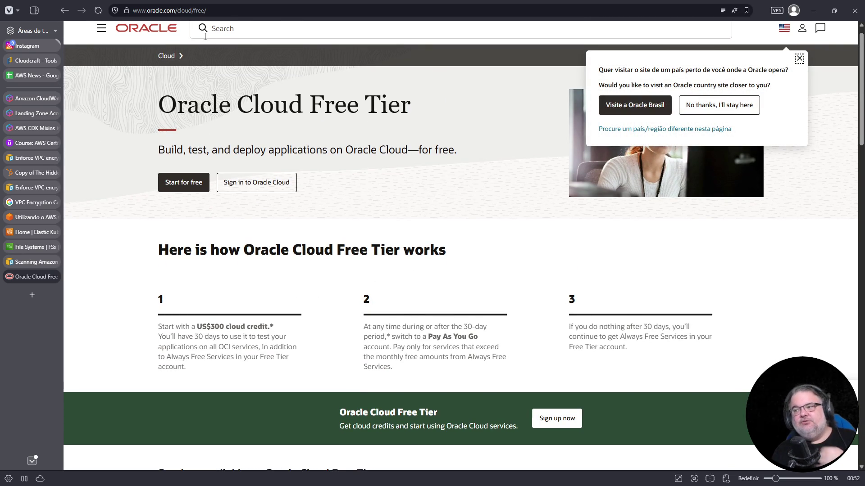
- Search 'oracle cloud always free' and read the Always Free resources documentation
click(195, 11)
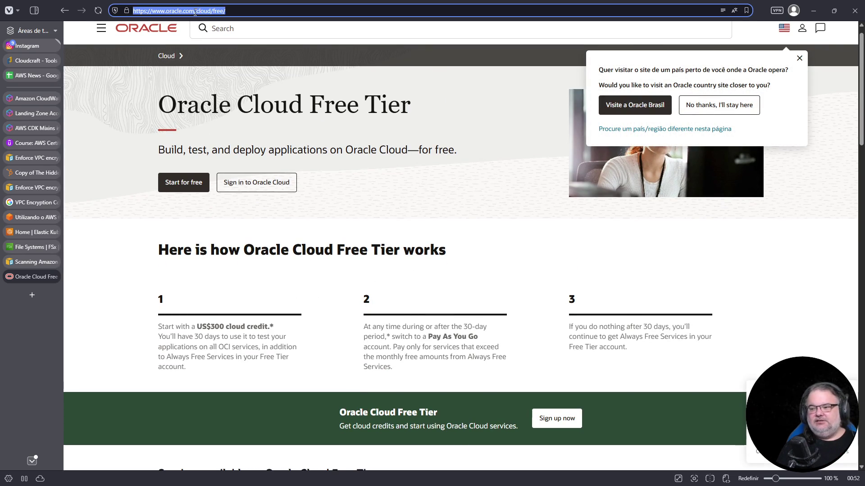
text(oracle cloud always free)
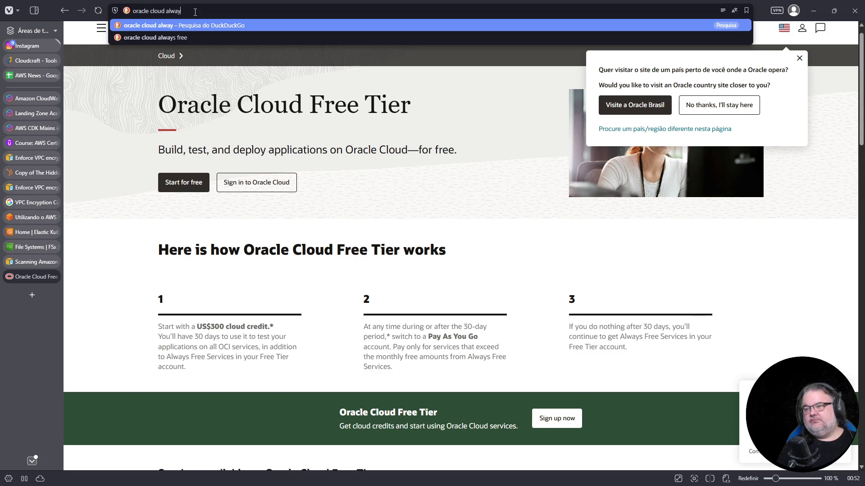
key(Return)
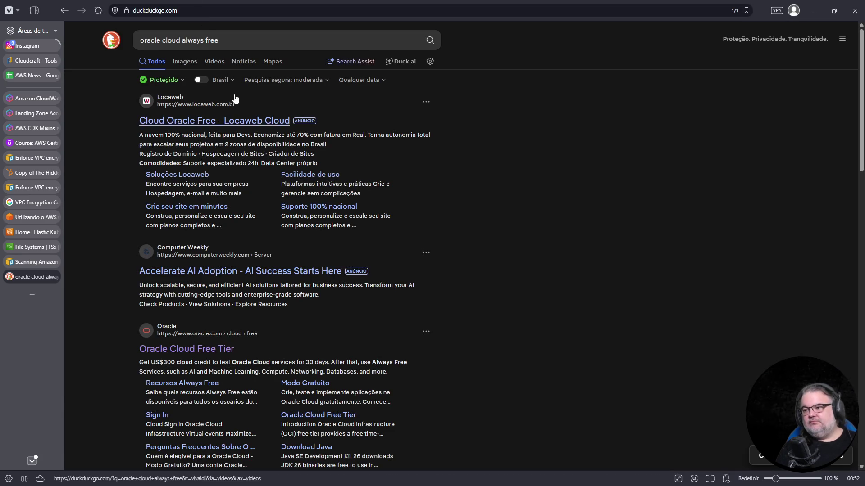
scroll(213, 349, down, 2)
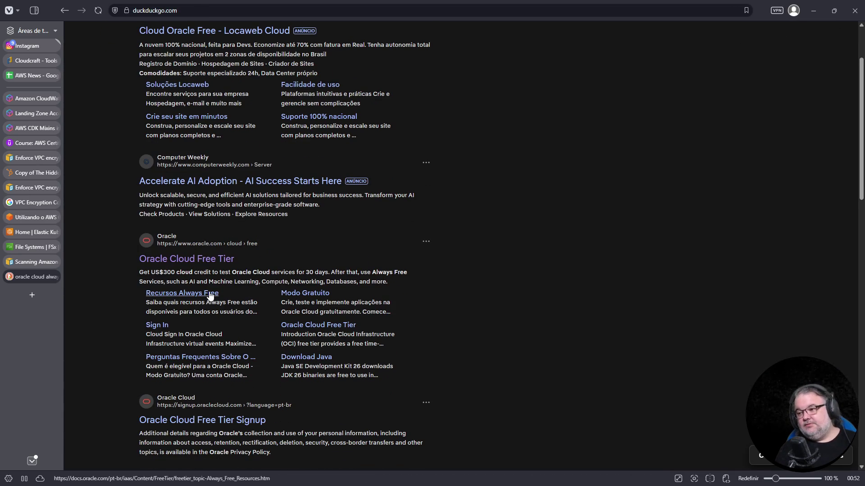
click(209, 294)
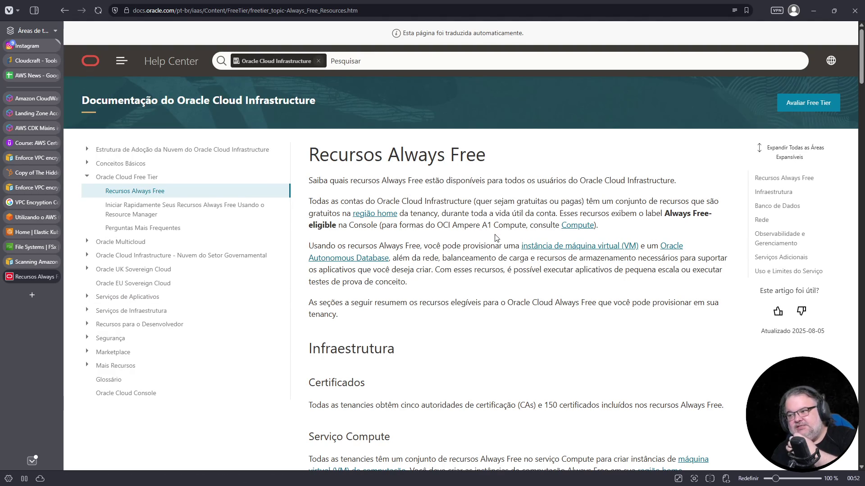
scroll(445, 237, down, 3)
scroll(445, 237, down, 3)
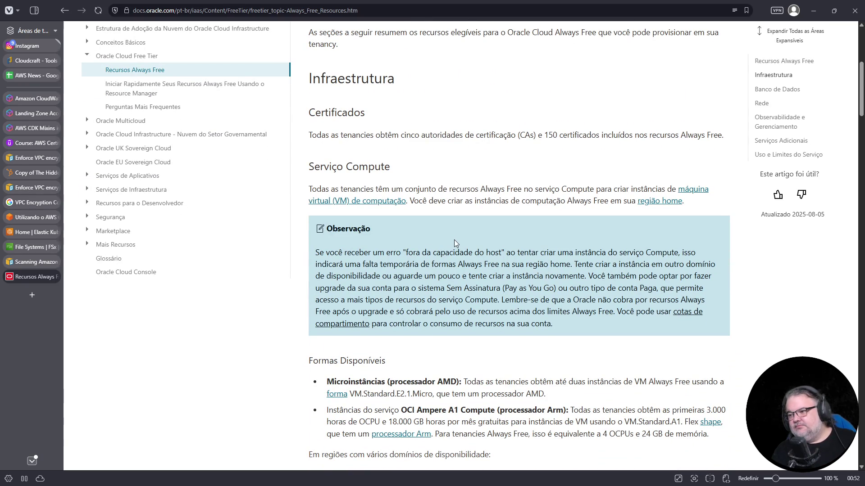
scroll(455, 241, down, 4)
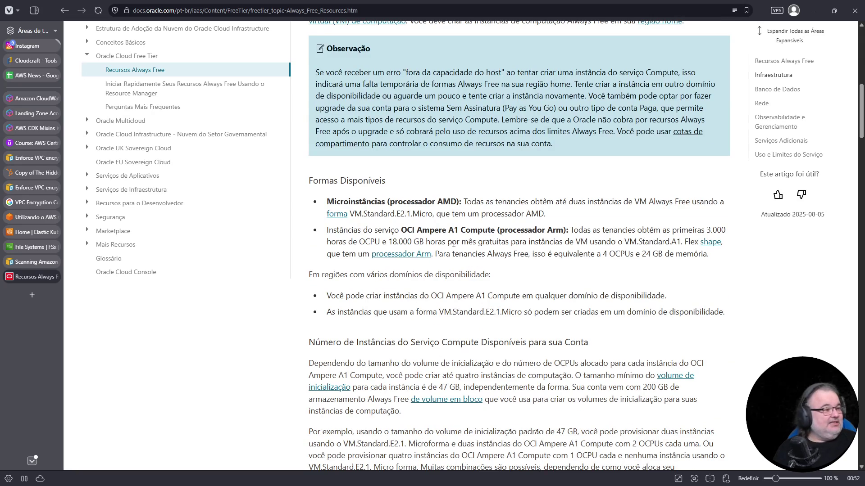
scroll(454, 244, down, 4)
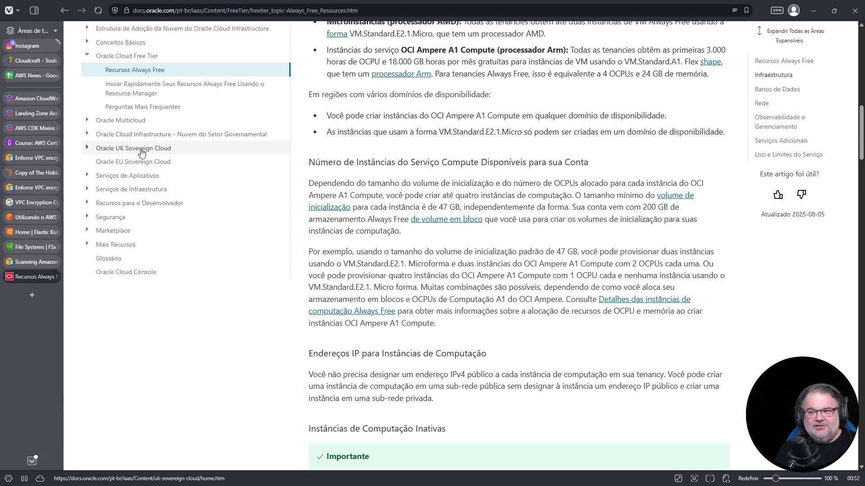
- Review the UK and EU Sovereign Cloud pages, then close all Oracle tabs for a fresh tab
middle_click(143, 163)
middle_click(143, 164)
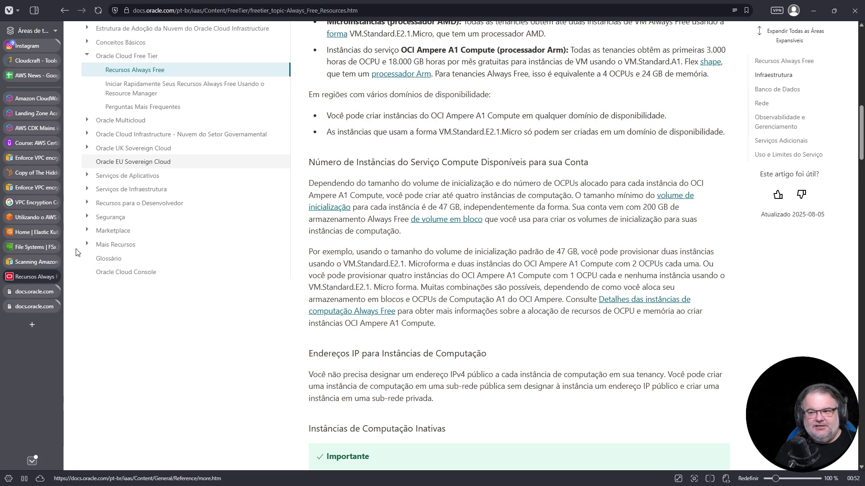
click(35, 291)
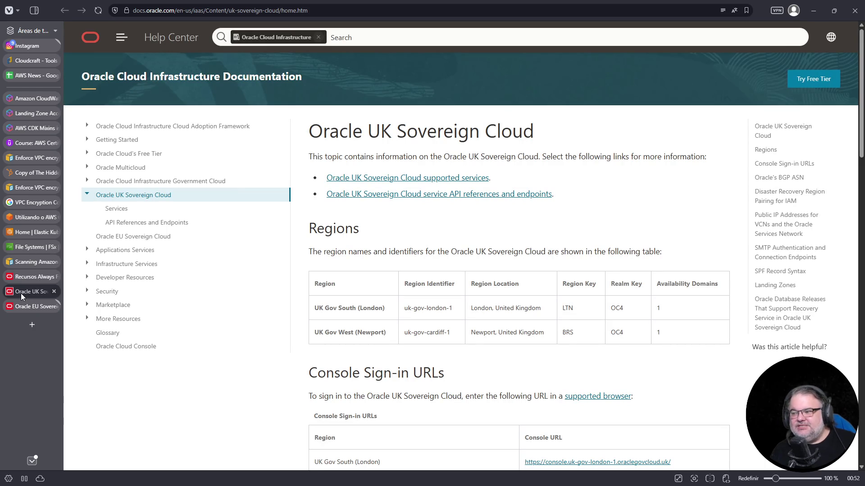
mouse_move(24, 285)
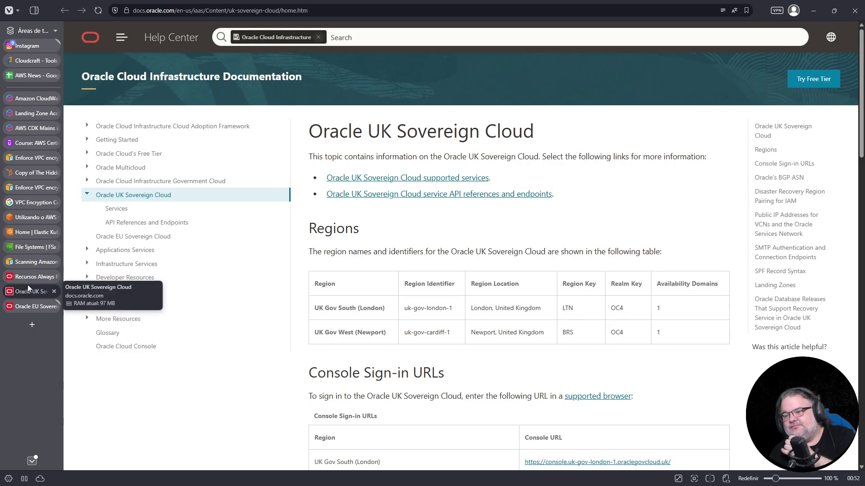
click(30, 308)
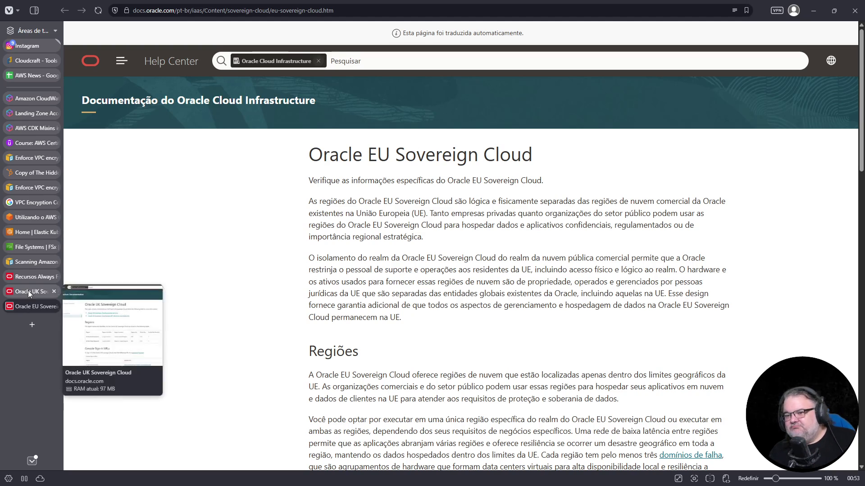
click(28, 293)
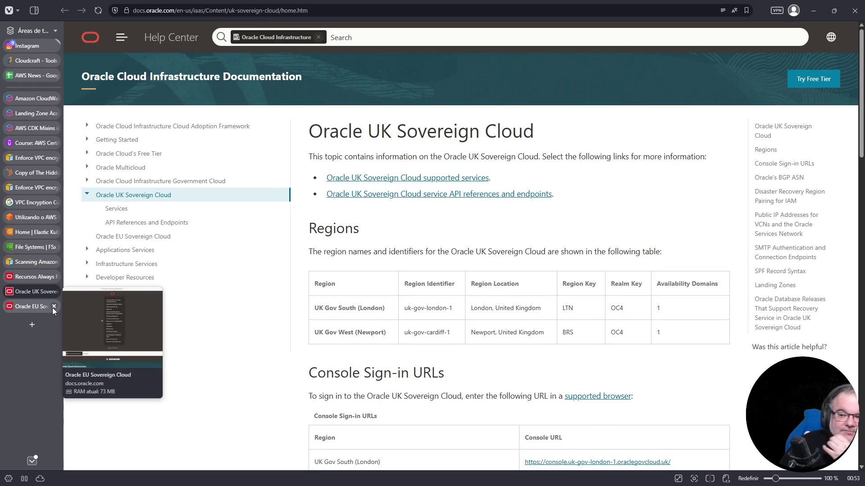
click(54, 307)
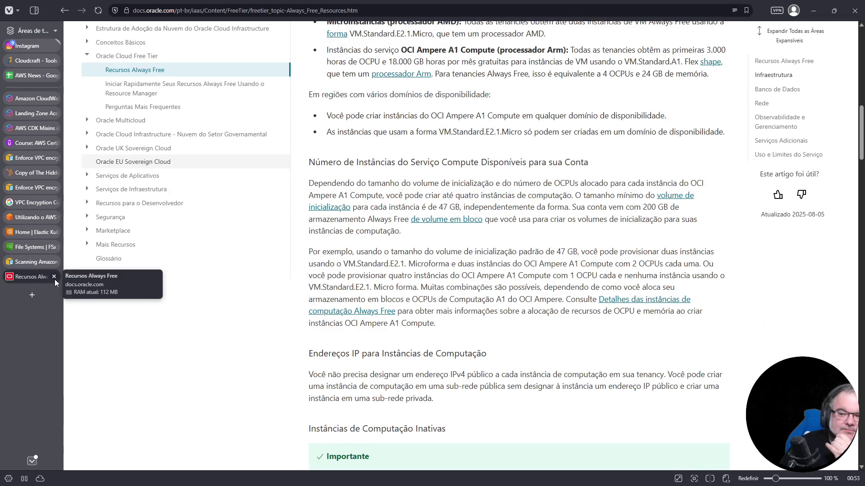
click(55, 279)
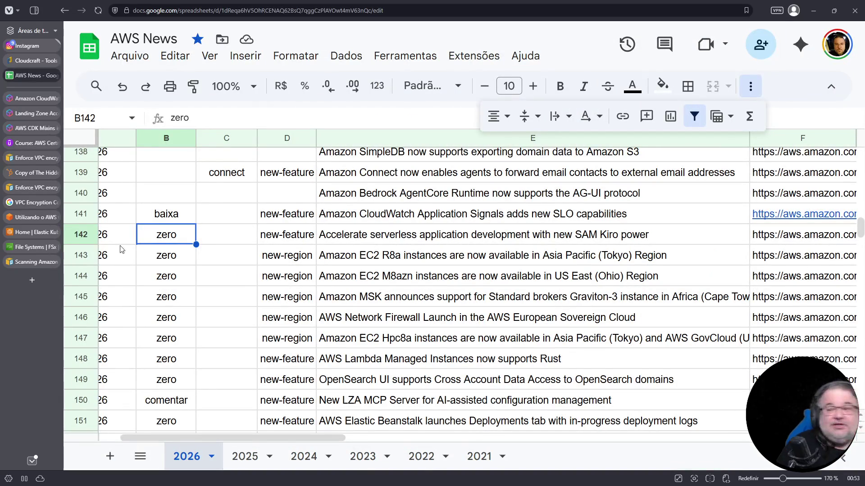
click(34, 277)
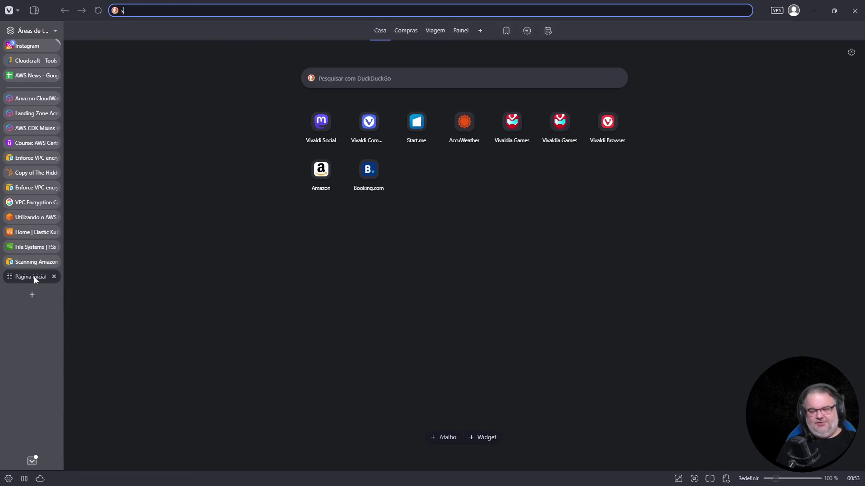
- Load the Serpro homepage by entering 'serpro', then open another blank tab
text(serpro.gov.br)
key(Return)
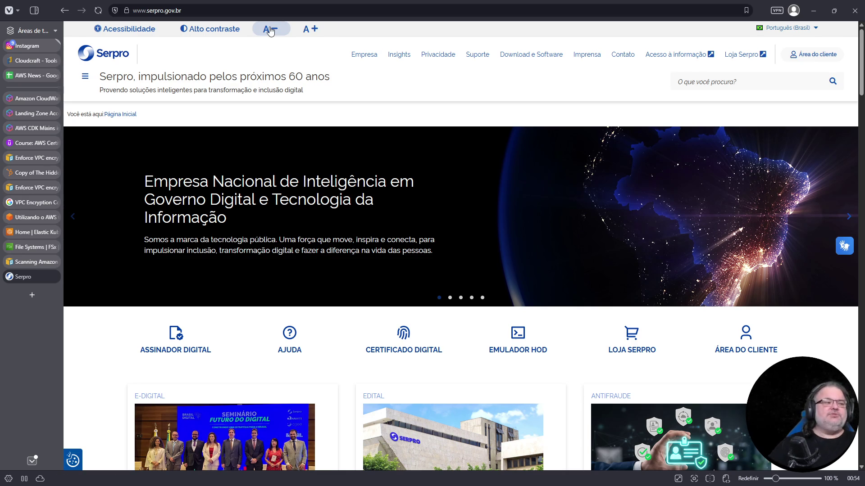
click(32, 295)
- Search 'aws multicloud', then refine the query to 'multicloud serpro'
click(250, 11)
text(aws multicloud)
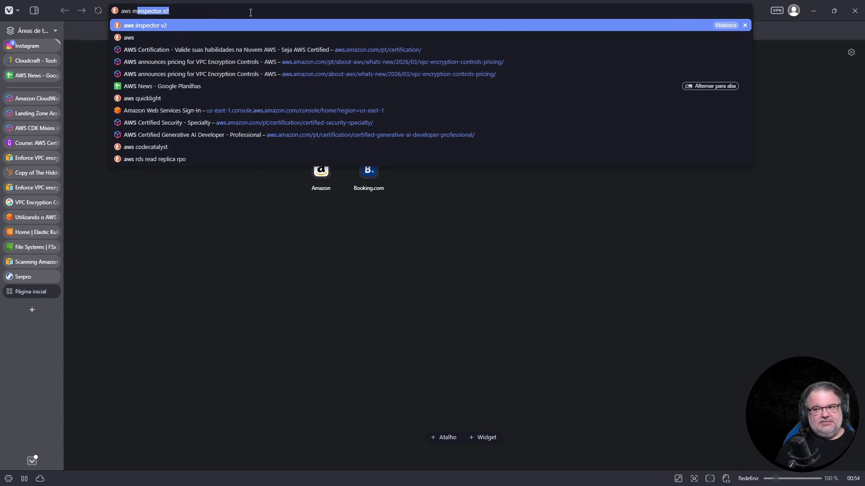
key(Return)
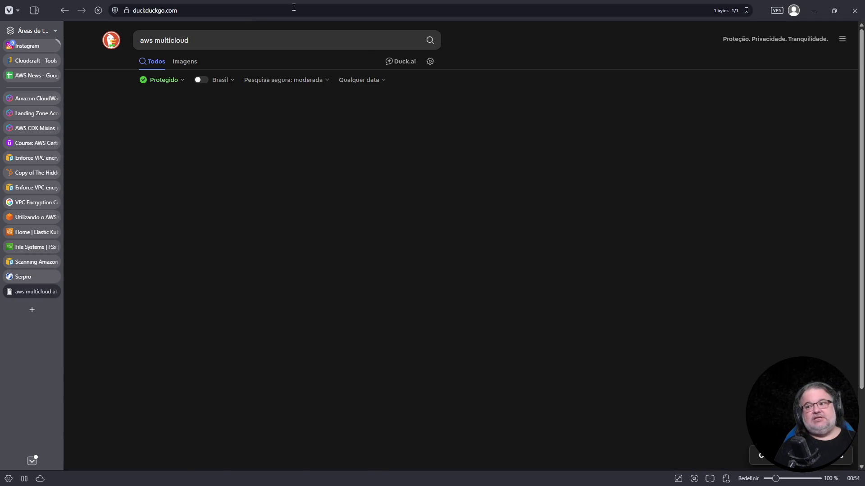
text(serpro)
key(Home)
key(Delete)
key(Delete)
key(Delete)
key(Return)
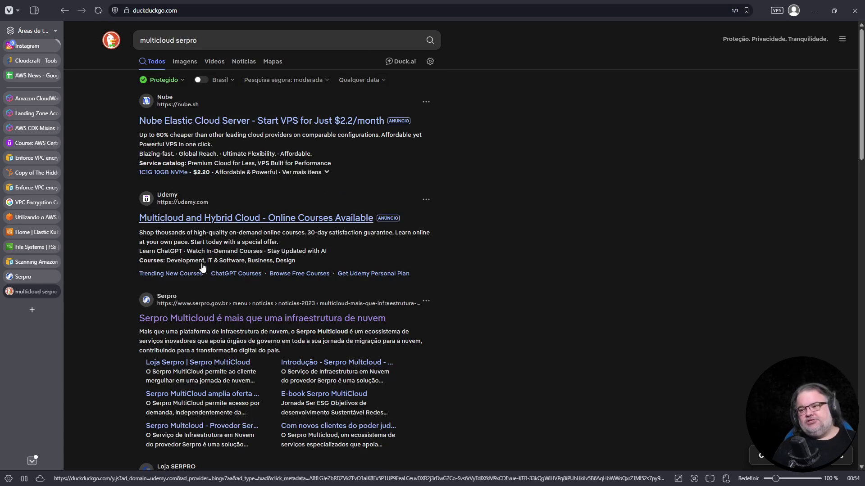
- Open and skim the Serpro Multicloud news article from the results
click(200, 325)
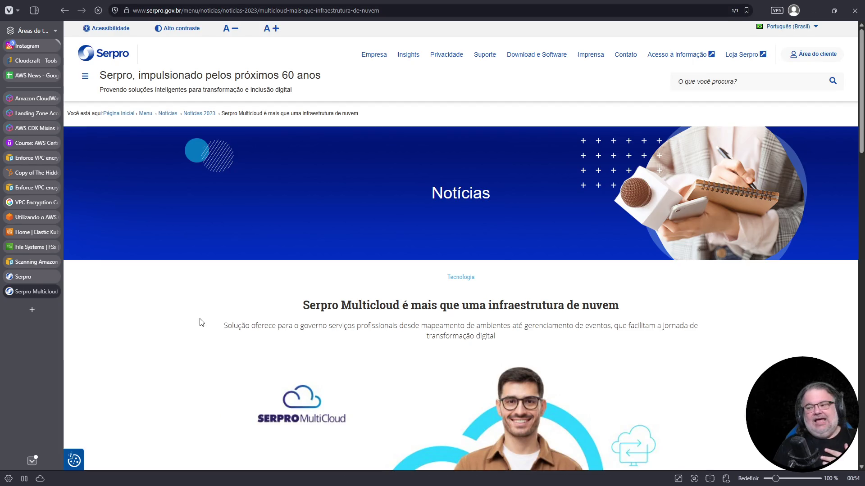
scroll(241, 308, down, 7)
scroll(245, 301, down, 10)
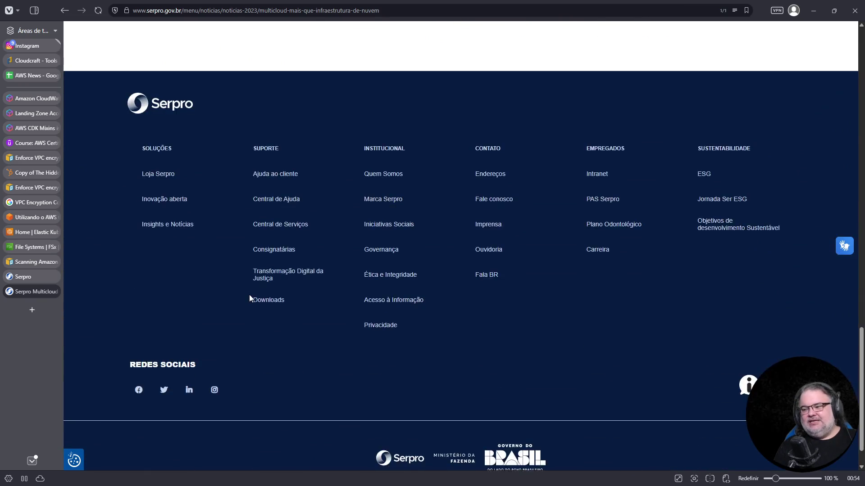
scroll(250, 297, up, 8)
scroll(251, 307, up, 8)
scroll(251, 306, down, 15)
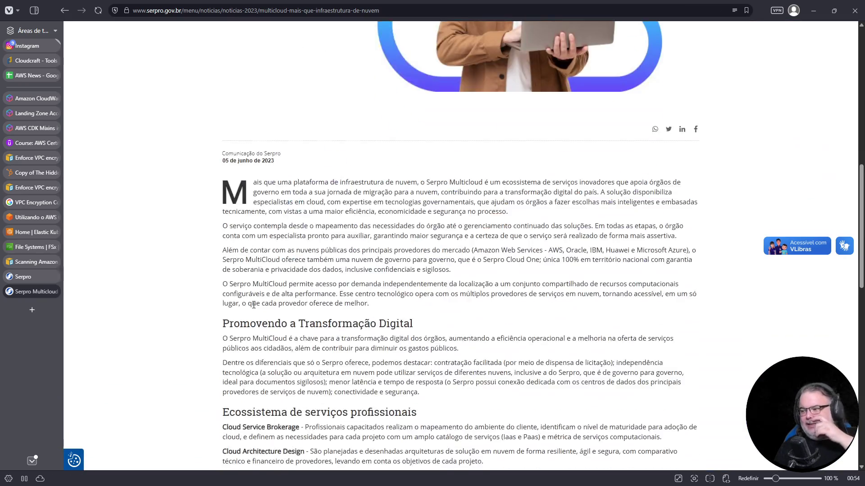
- Follow the article's service-page link to Loja Serpro and close the old article tab
click(462, 323)
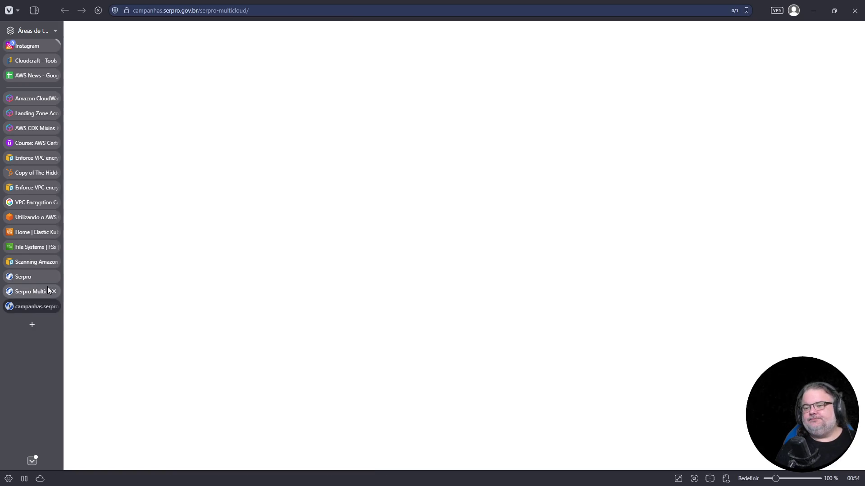
click(47, 291)
click(54, 292)
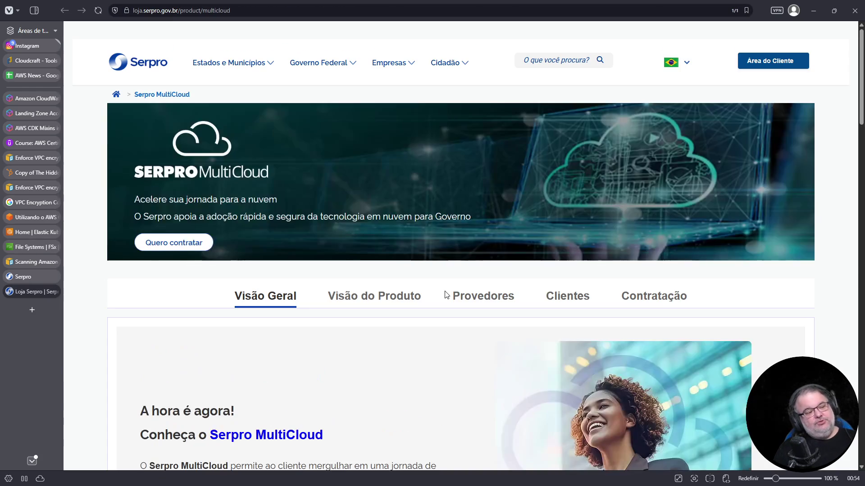
scroll(568, 287, down, 15)
scroll(567, 288, down, 15)
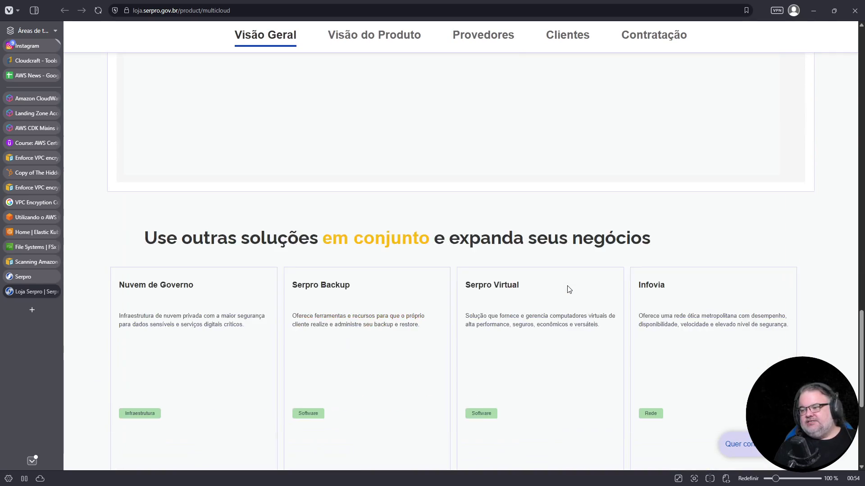
scroll(563, 295, up, 8)
scroll(559, 299, up, 20)
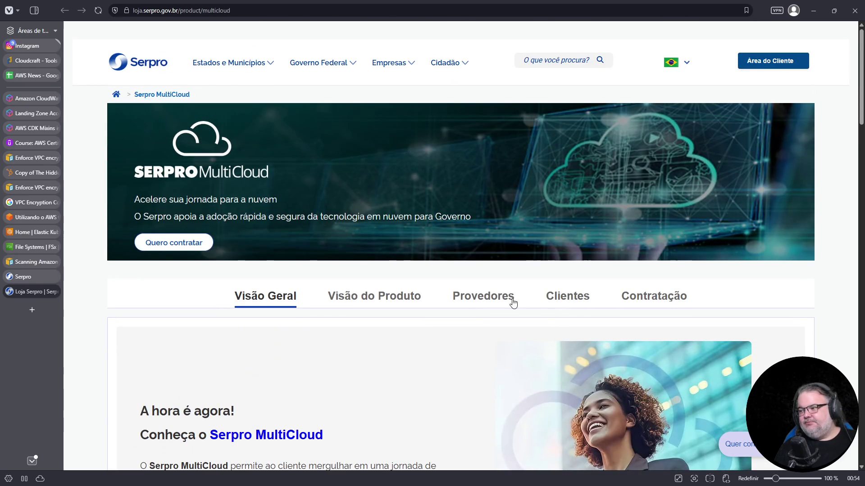
- Jump to the Provedores section to see the supported cloud provider logos, then open a new tab
click(507, 301)
scroll(555, 229, down, 5)
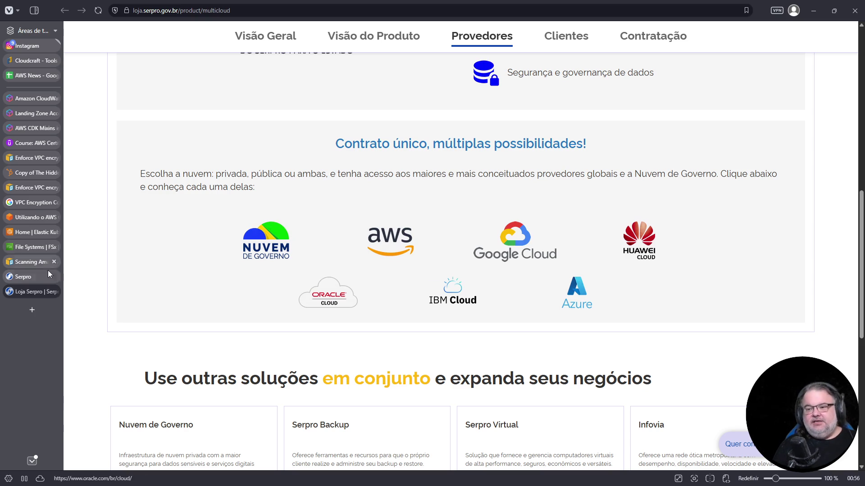
click(28, 310)
- Go to credly.com, sign in with a Google account, and open the profile
text(dly)
key(Return)
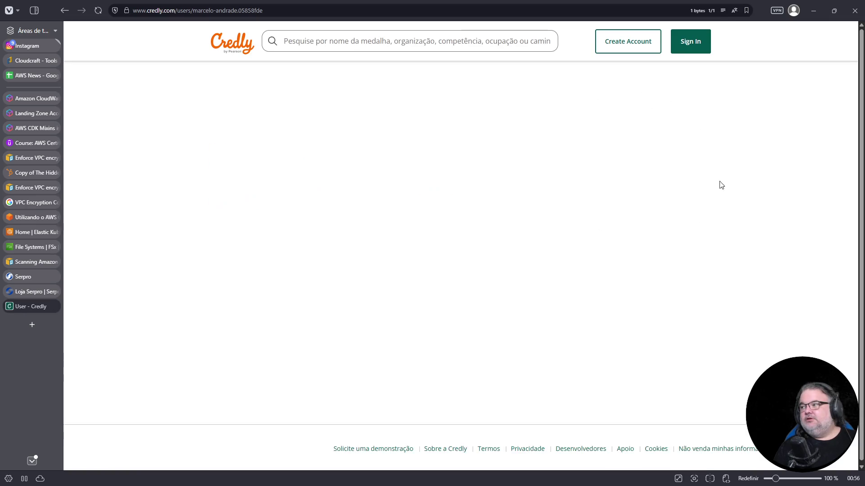
click(689, 39)
click(541, 304)
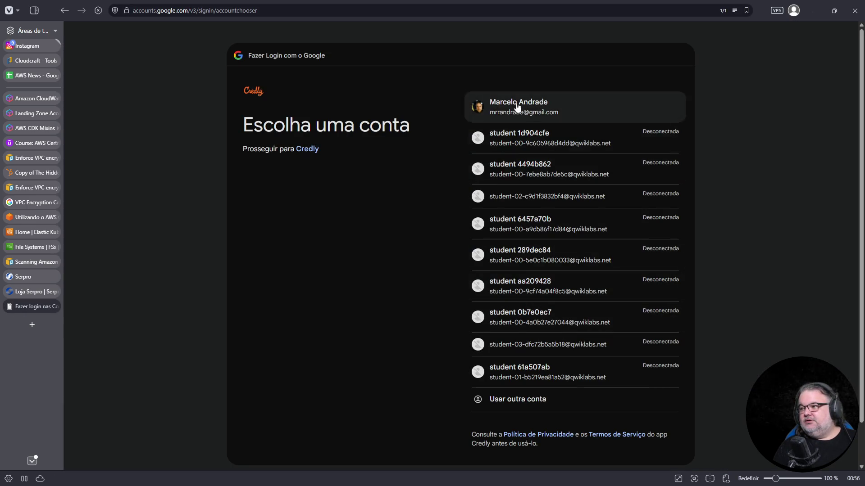
click(516, 104)
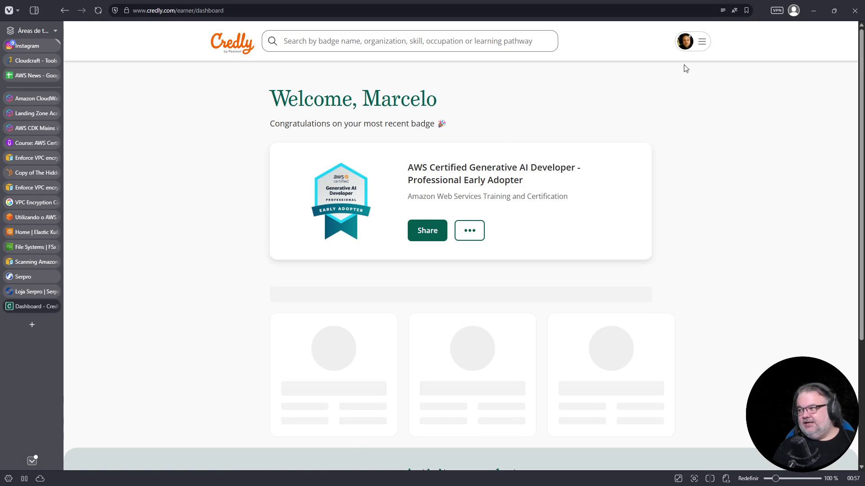
click(696, 45)
click(650, 97)
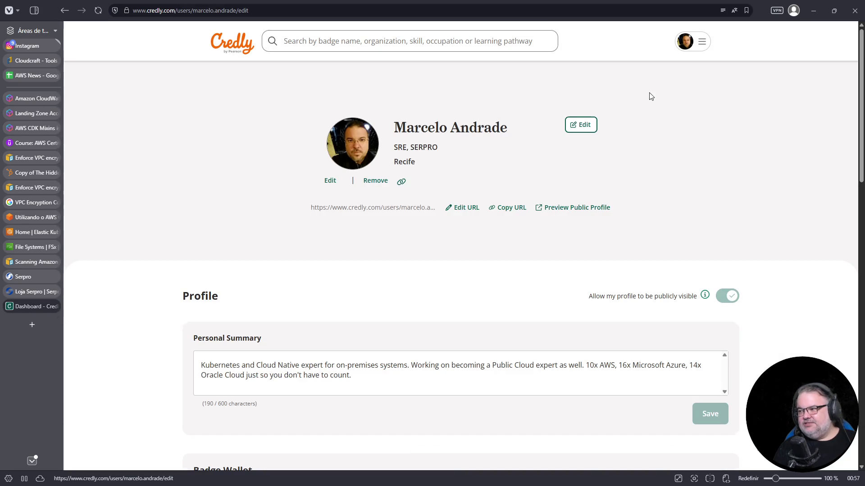
- View the DevOps Engineer – Professional badge details and the Amazon Web Services issuer page
scroll(694, 284, down, 5)
scroll(695, 284, down, 5)
scroll(695, 280, up, 1)
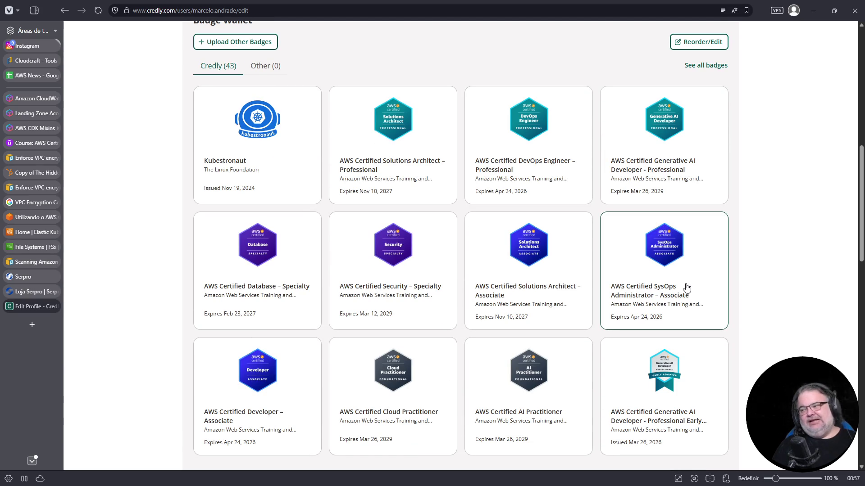
click(498, 138)
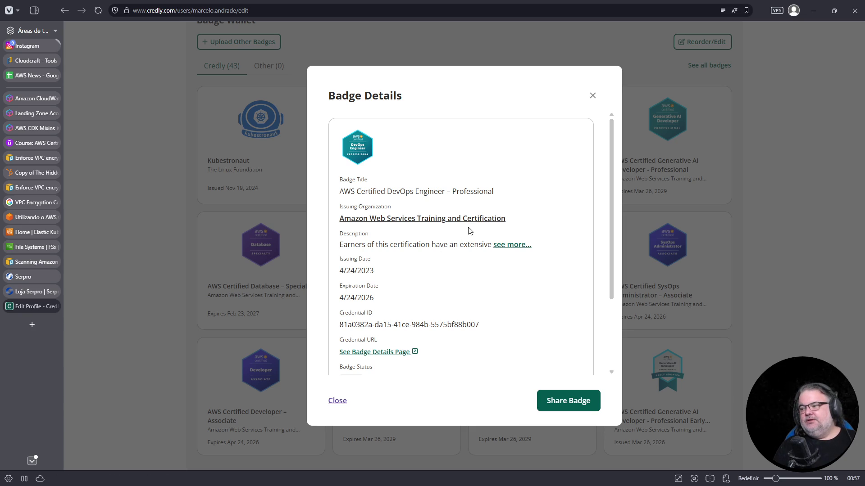
click(468, 218)
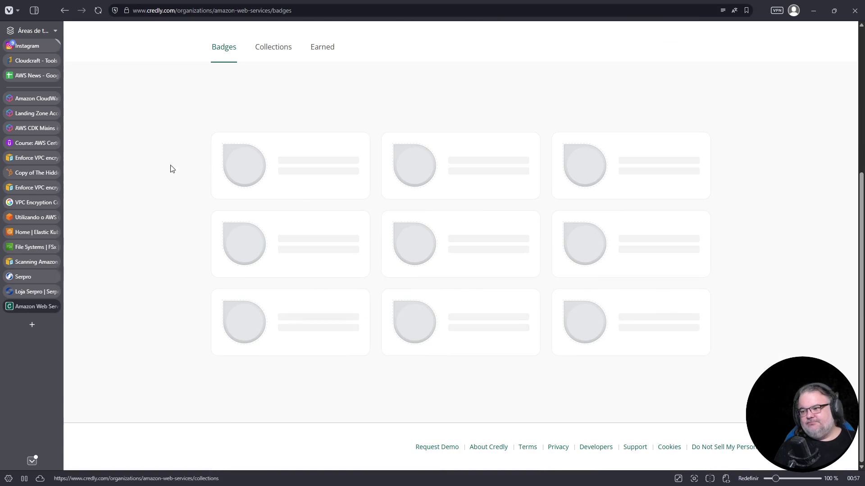
click(64, 12)
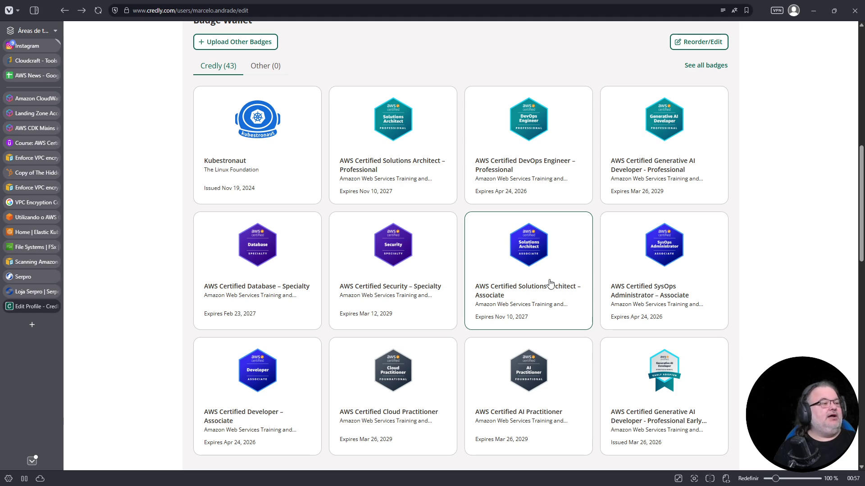
- Scroll through the 43-badge wallet, then switch back to the Loja Serpro providers tab
scroll(549, 283, down, 5)
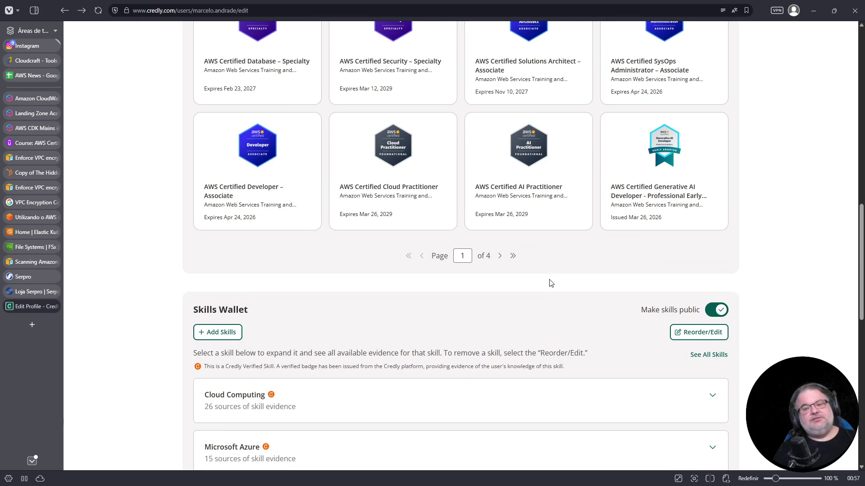
scroll(513, 267, up, 4)
scroll(512, 267, up, 1)
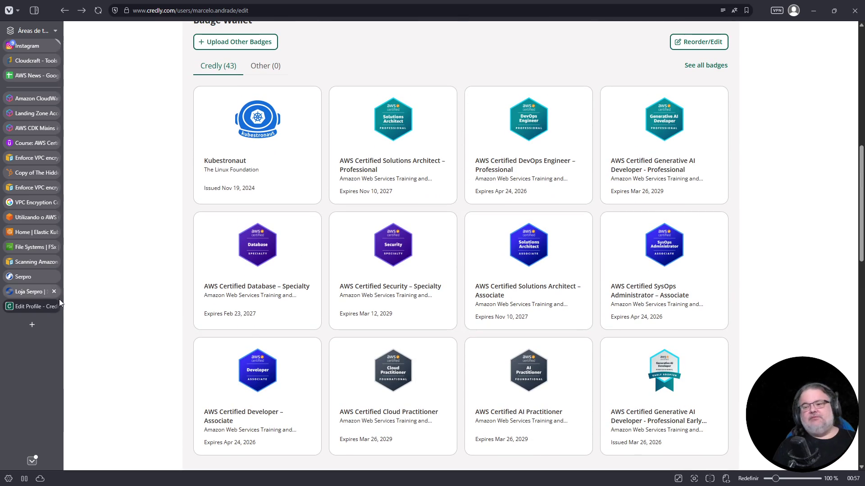
click(33, 298)
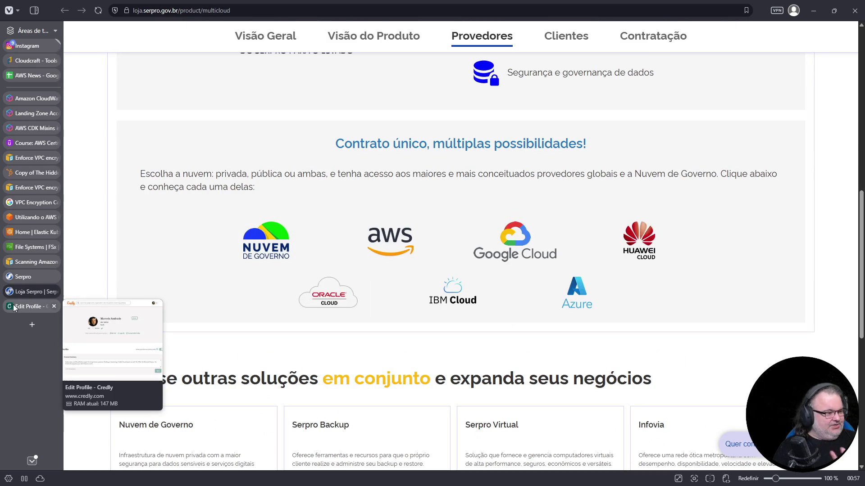
- Scroll through the Serpro store's Provedores section, then close the Loja Serpro and Serpro tabs
scroll(235, 178, up, 5)
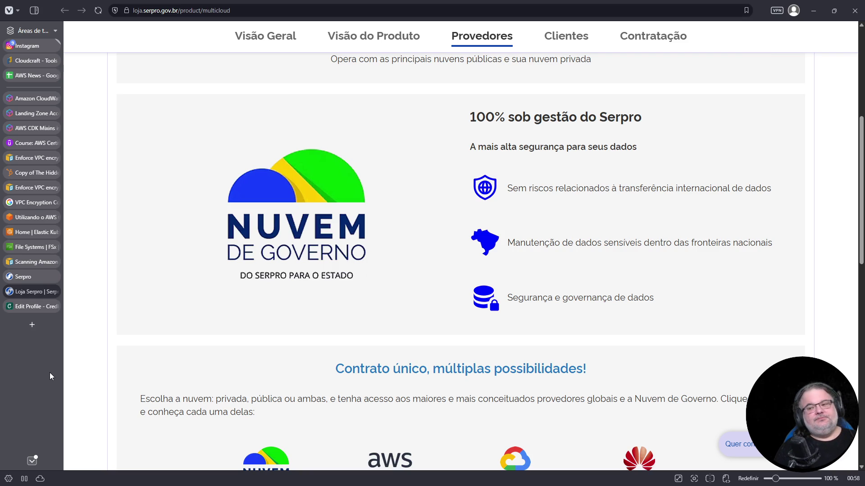
scroll(446, 363, down, 5)
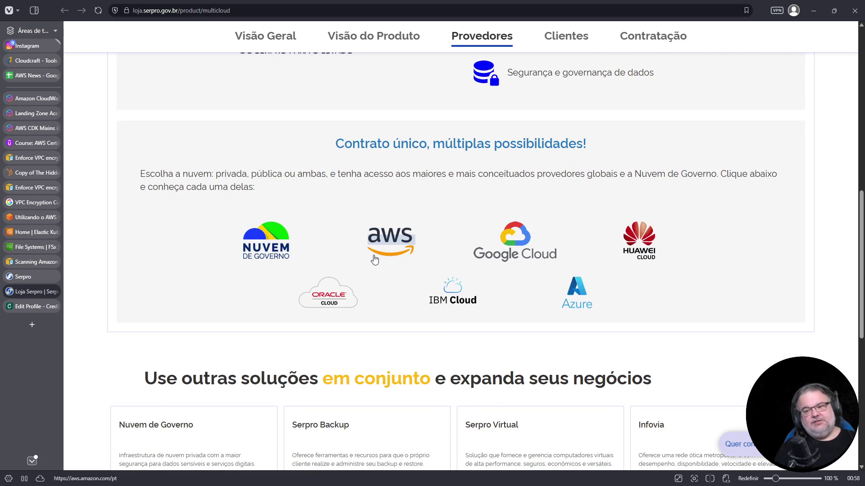
scroll(305, 311, up, 3)
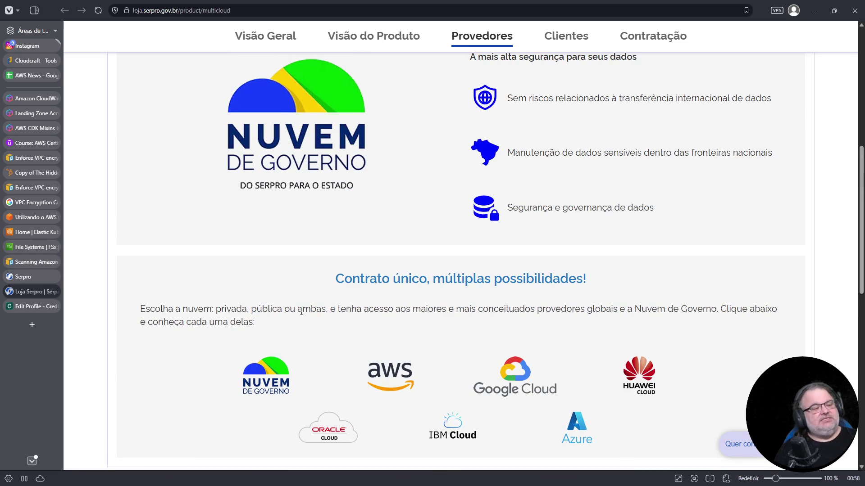
scroll(336, 359, up, 2)
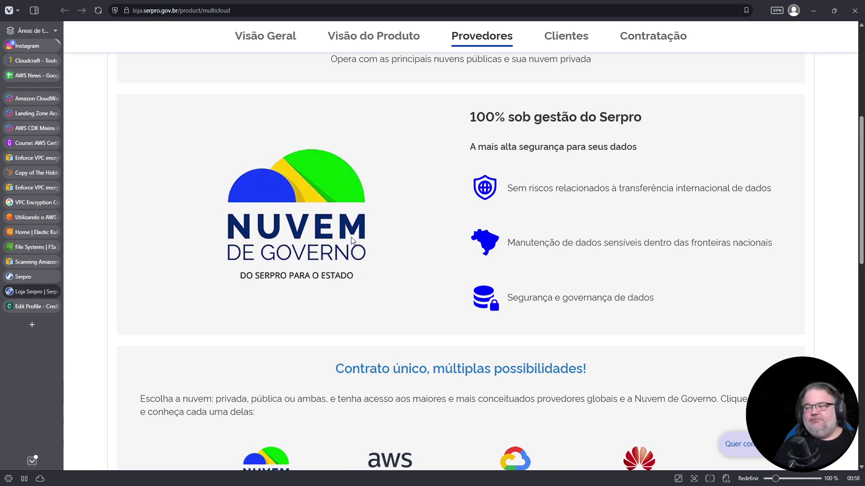
click(53, 293)
click(54, 290)
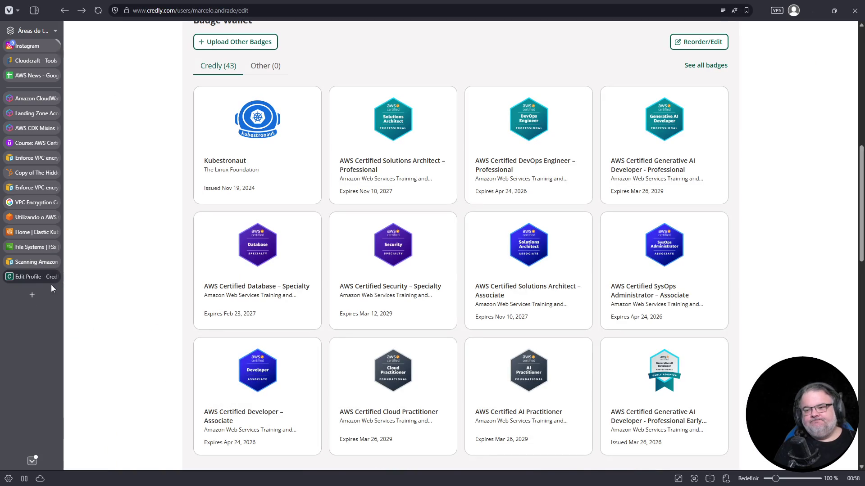
- Close the Credly tab and paste 'zero' into B140 of the AWS News spreadsheet
click(50, 285)
click(35, 77)
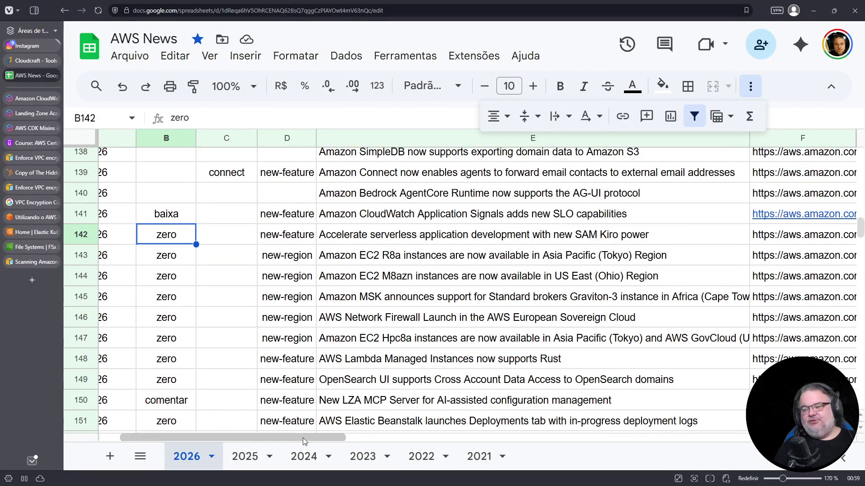
drag(304, 436, 246, 438)
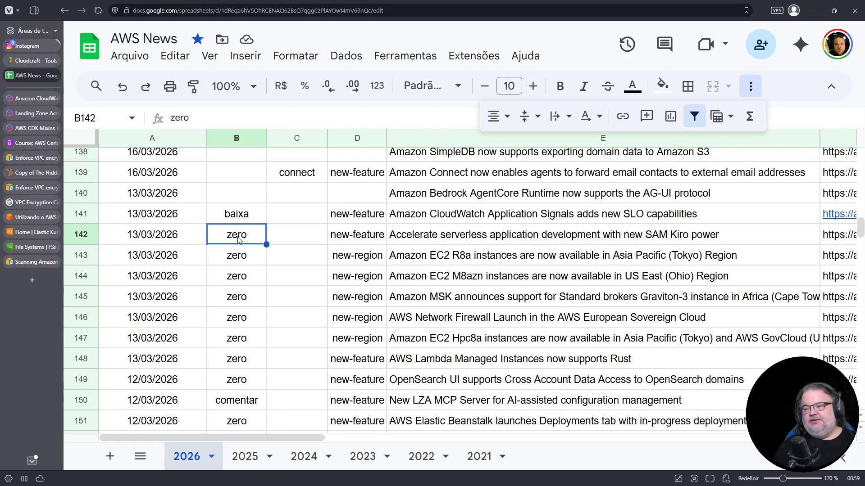
click(239, 195)
text(zero)
- Copy 'new-feature' from D141 into D140 for the Bedrock AgentCore row
drag(290, 437, 328, 436)
click(398, 194)
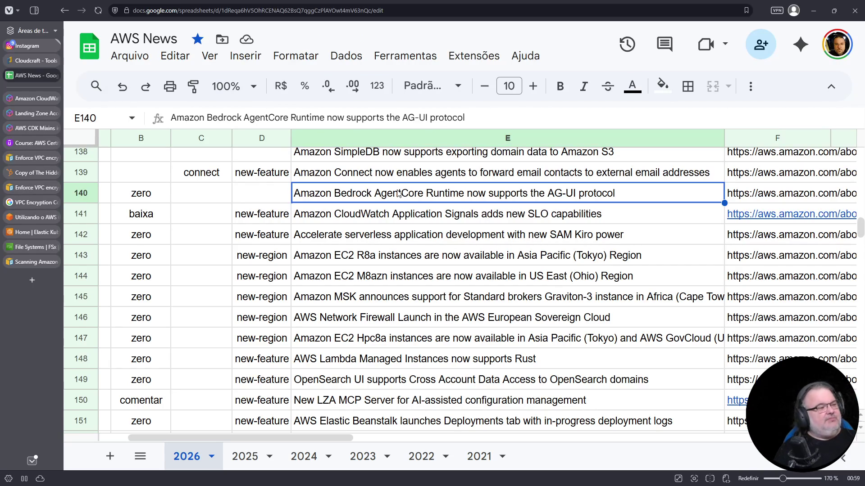
mouse_move(44, 231)
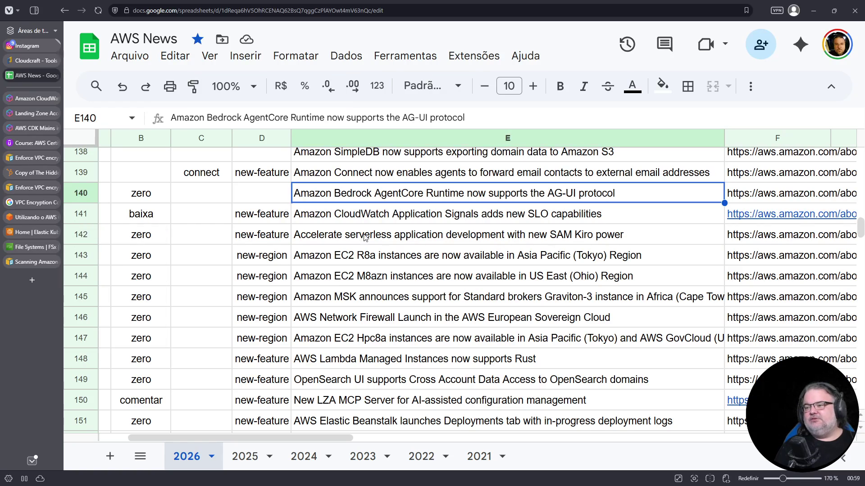
click(273, 220)
key(ctrl+c)
click(271, 200)
key(ctrl+v)
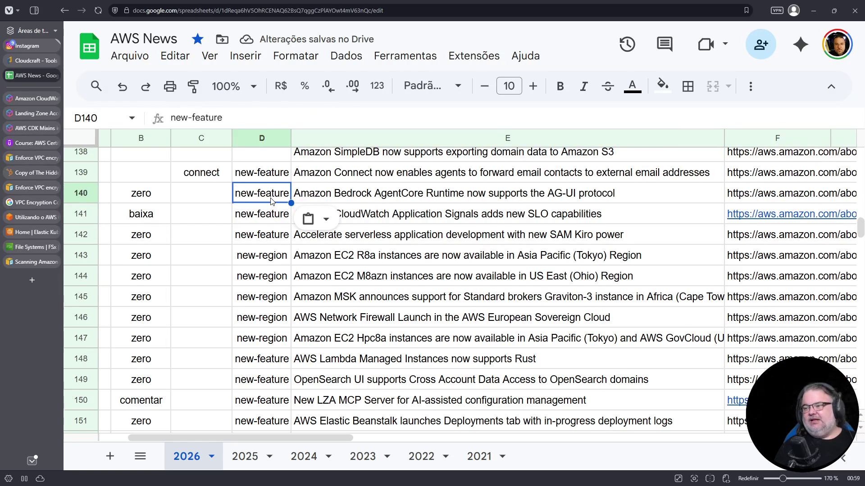
- Copy the 'zero' priority from B140 into B139
scroll(288, 305, up, 1)
click(453, 249)
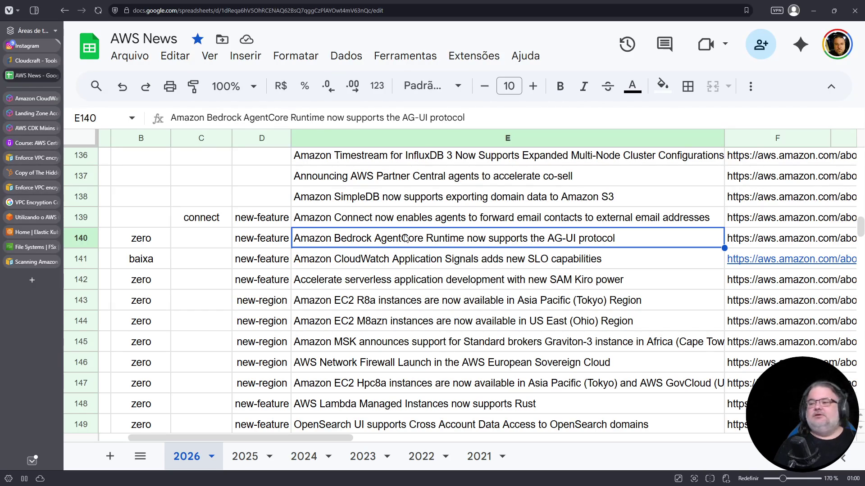
click(153, 243)
key(ctrl+c)
click(165, 221)
key(ctrl+v)
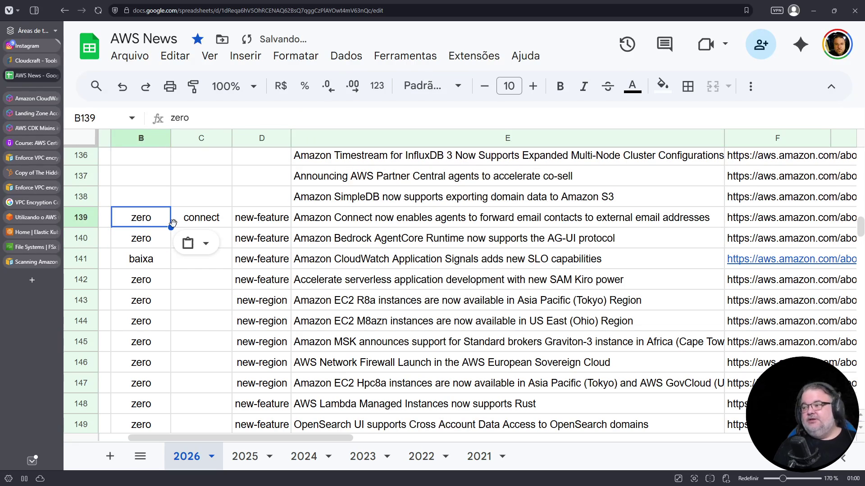
- Tag the SimpleDB row 138 with 'new-feature' in D138 and 'zero' in B138, copied from row 139
click(398, 204)
click(257, 220)
key(ctrl+c)
click(262, 202)
key(ctrl+v)
click(144, 218)
key(ctrl+c)
click(145, 203)
key(ctrl+v)
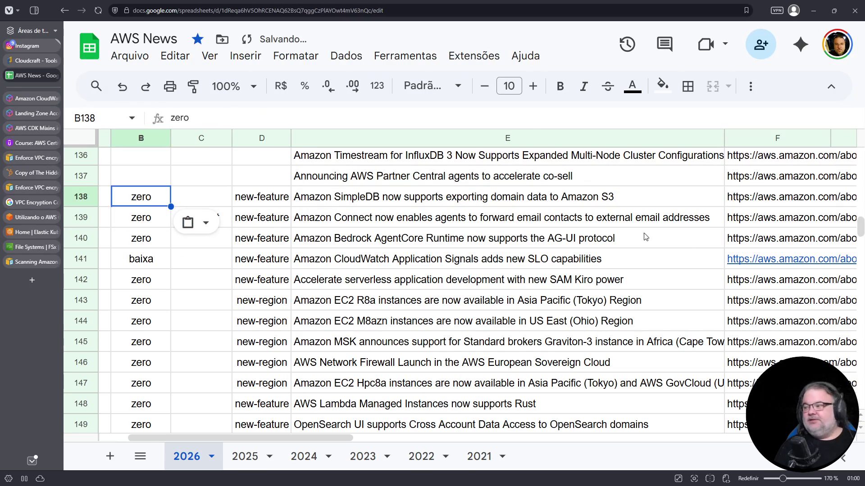
- Show the link preview for the SimpleDB announcement URL in F138
click(775, 201)
key(Return)
key(Return)
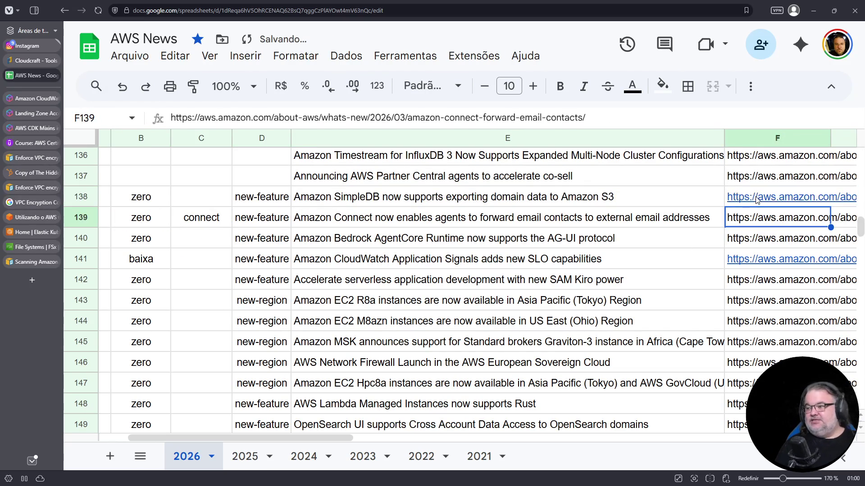
click(752, 201)
- Open the SimpleDB export announcement in a new tab at 130% zoom and select its first two paragraphs
click(675, 232)
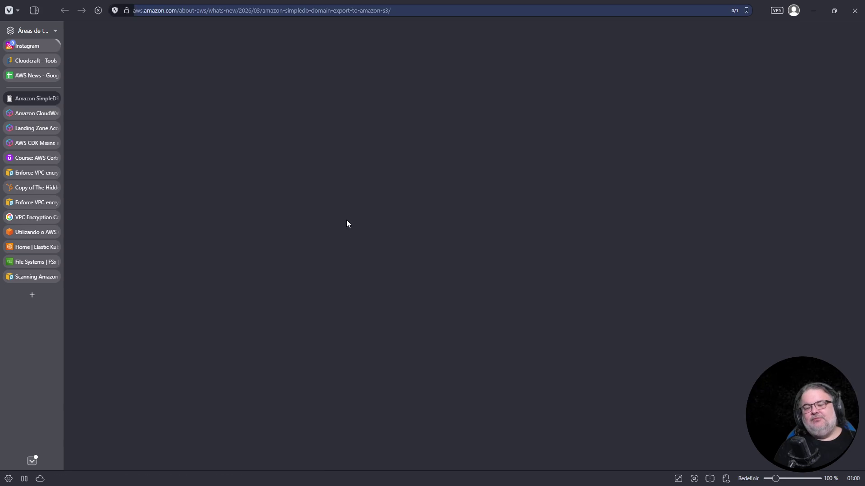
key(ctrl+plus)
key(ctrl+plus)
key(ctrl+plus)
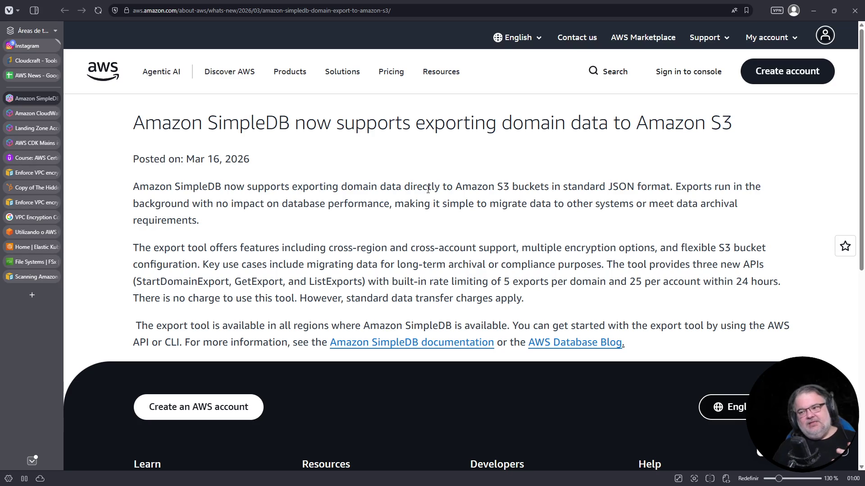
double_click(182, 187)
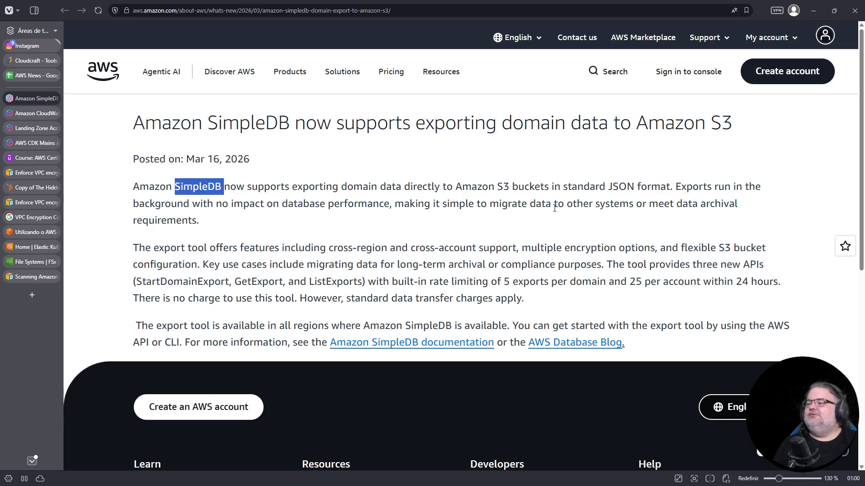
drag(527, 300, 119, 190)
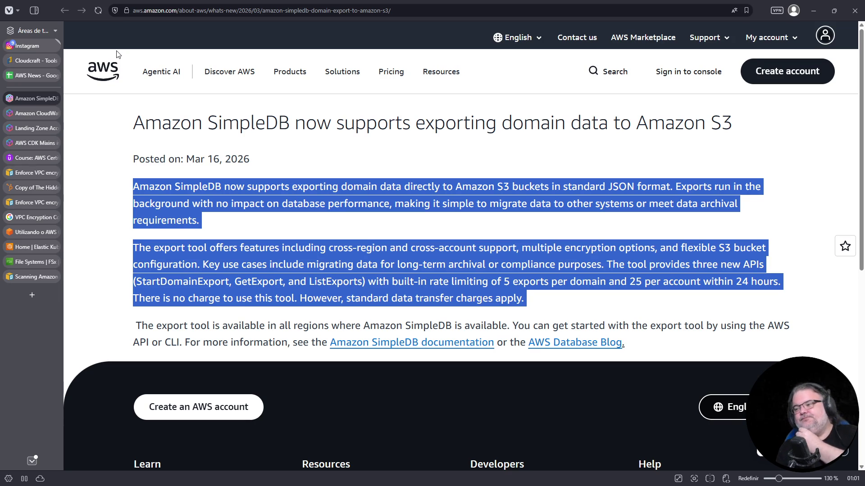
click(363, 160)
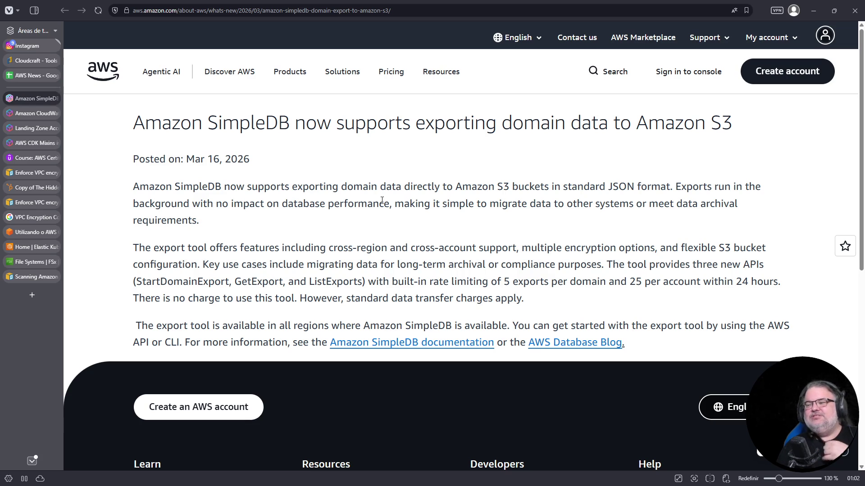
double_click(205, 189)
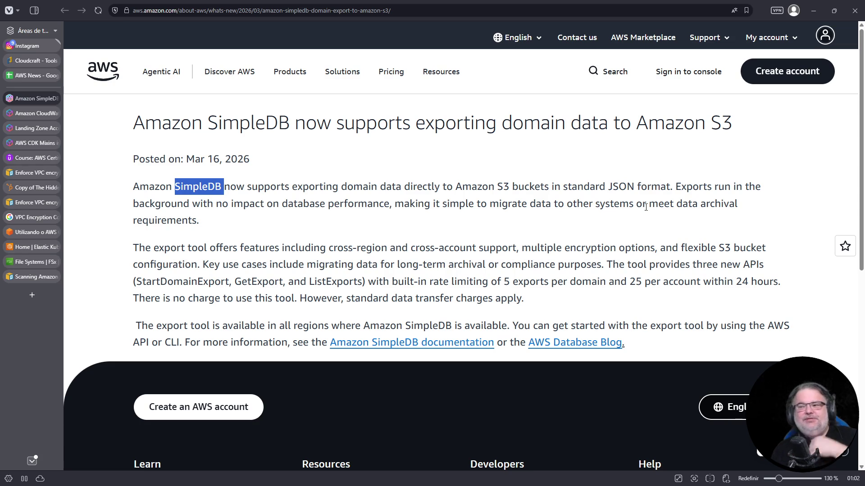
click(344, 11)
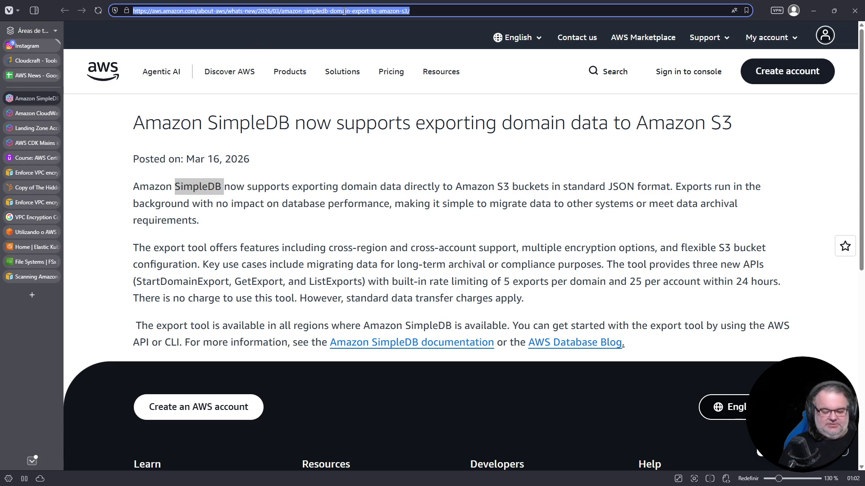
- Web-search 'amazon news' and open the About Amazon news site
text(amazon news)
key(Return)
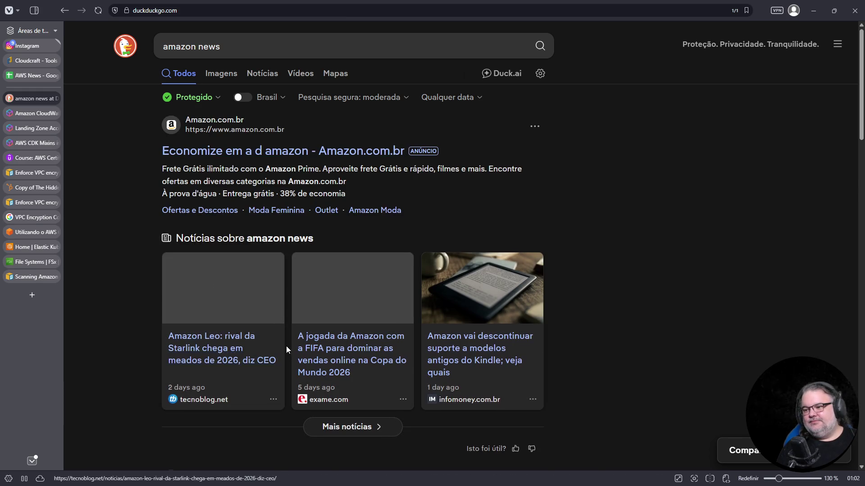
scroll(285, 350, down, 5)
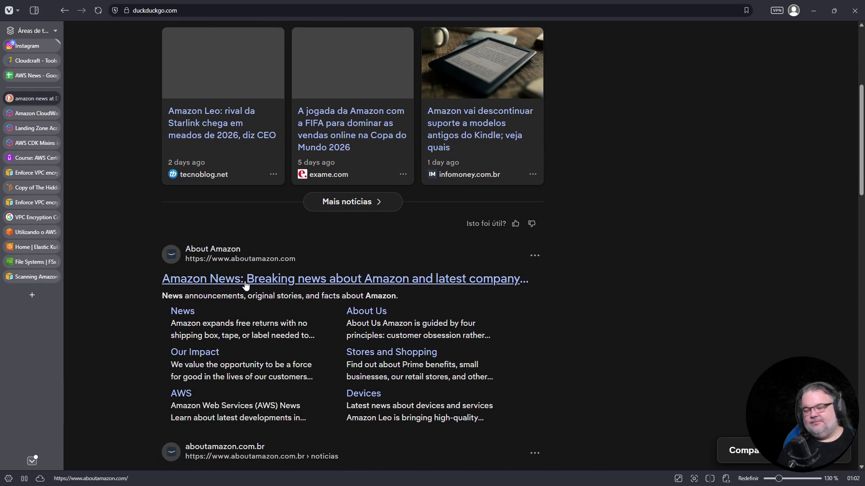
click(246, 281)
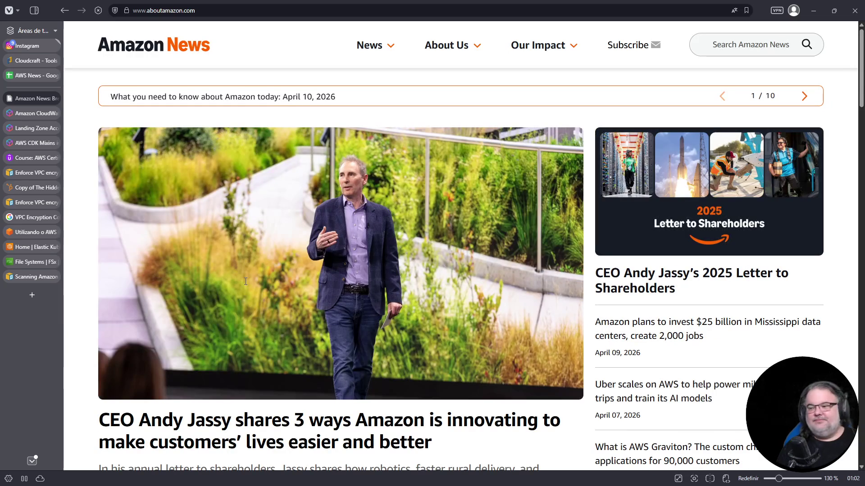
scroll(241, 295, down, 5)
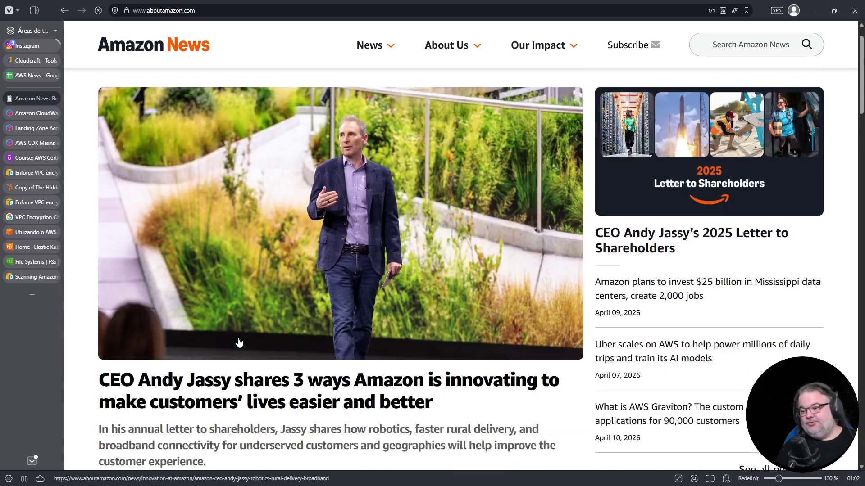
scroll(236, 342, up, 5)
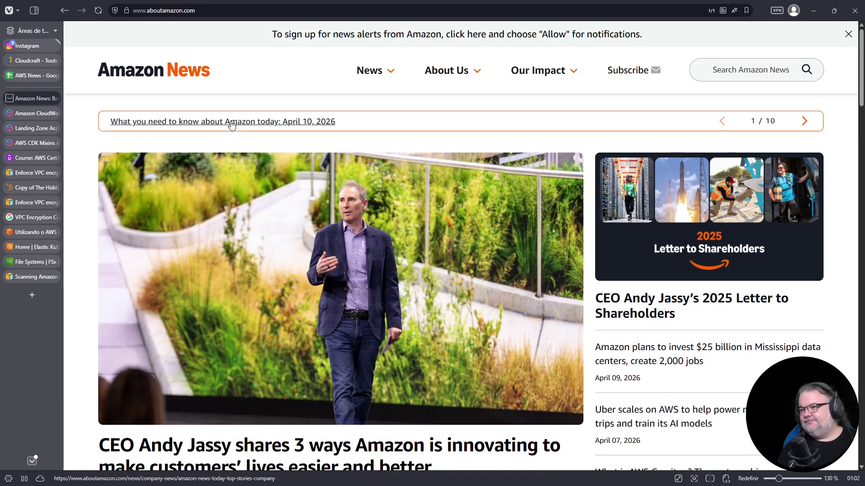
- Search the Amazon News site for 'simpledb', then return to its home page
click(729, 71)
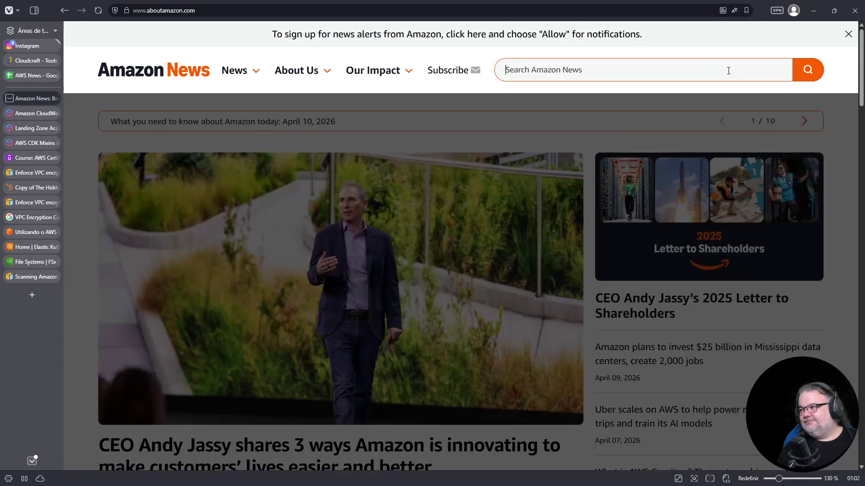
text(simped)
key(BackSpace)
key(BackSpace)
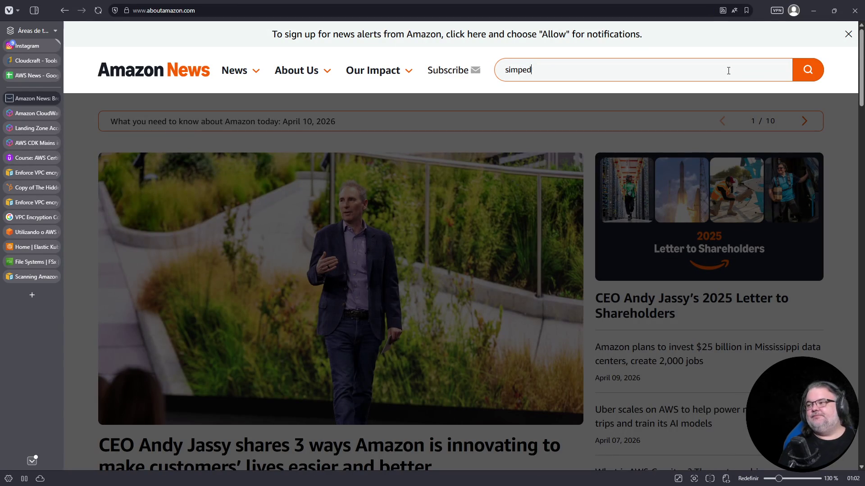
text(ledb)
key(Return)
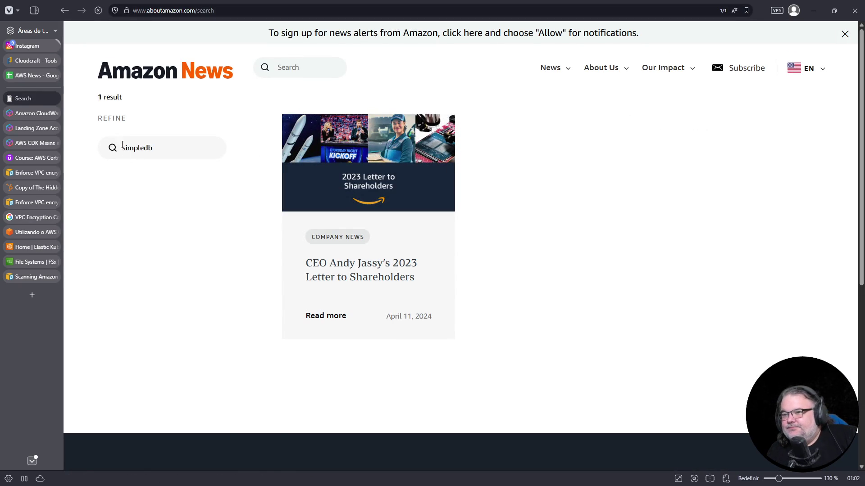
click(177, 74)
click(188, 9)
- Search 'amazon aws news', open What's New at AWS, and enter 'simpledb' in its announcement search
text(amazon aws news)
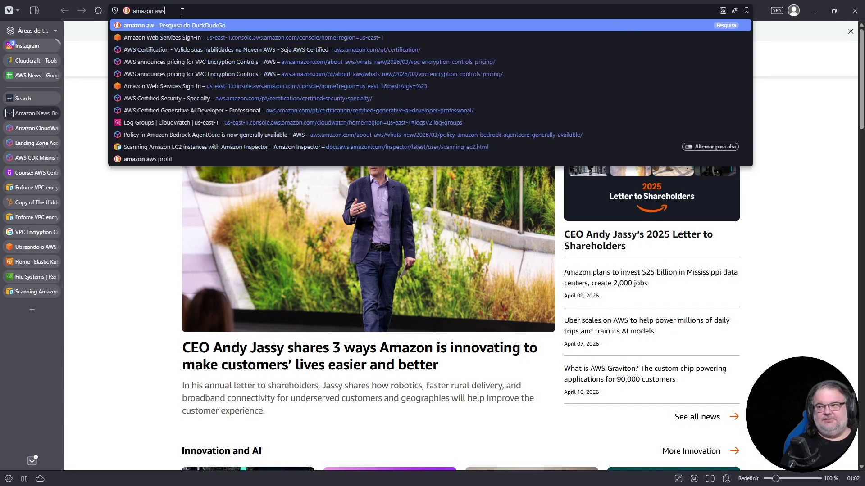
key(Return)
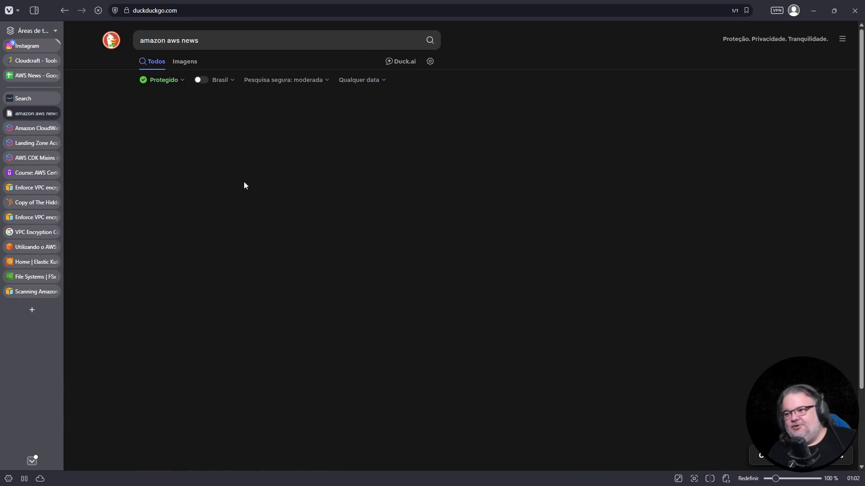
scroll(313, 225, down, 5)
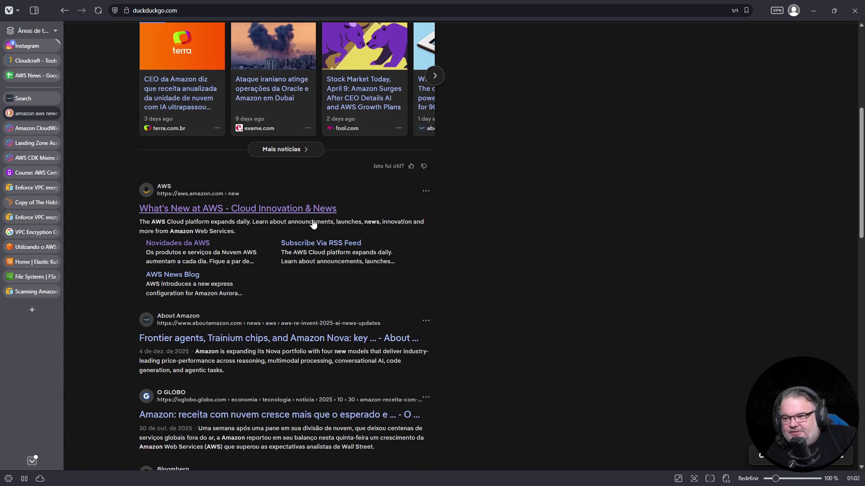
scroll(313, 225, down, 2)
click(272, 119)
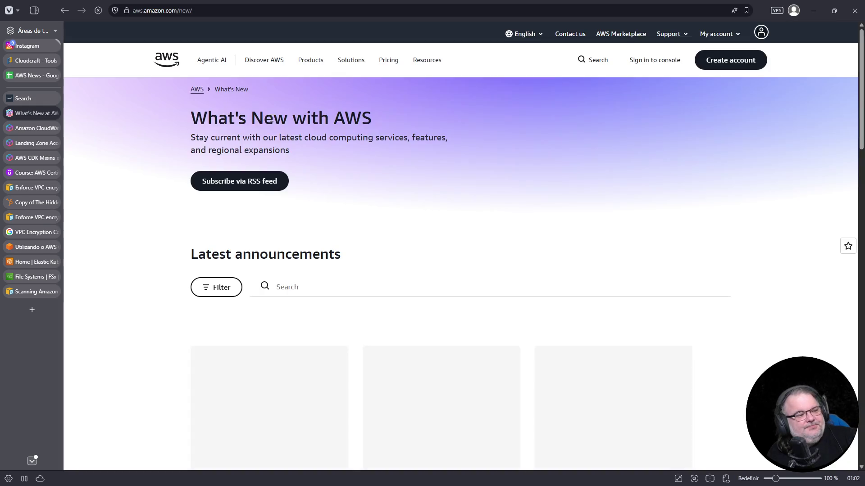
click(305, 287)
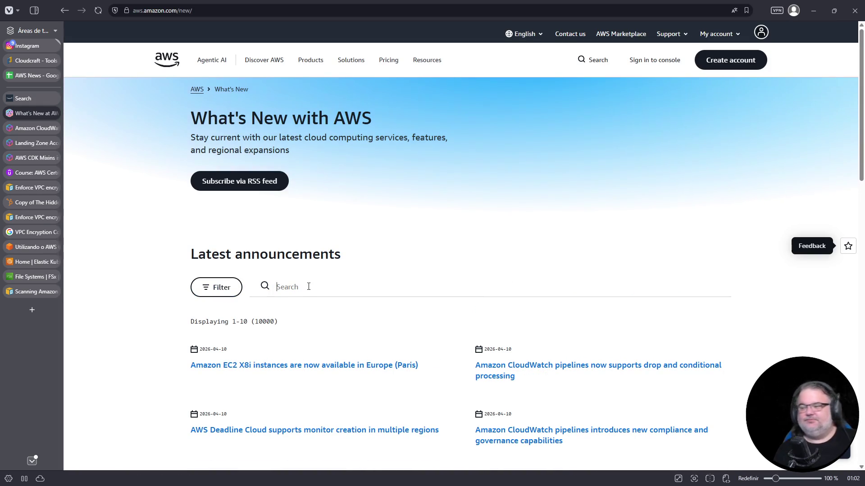
text(simpledb)
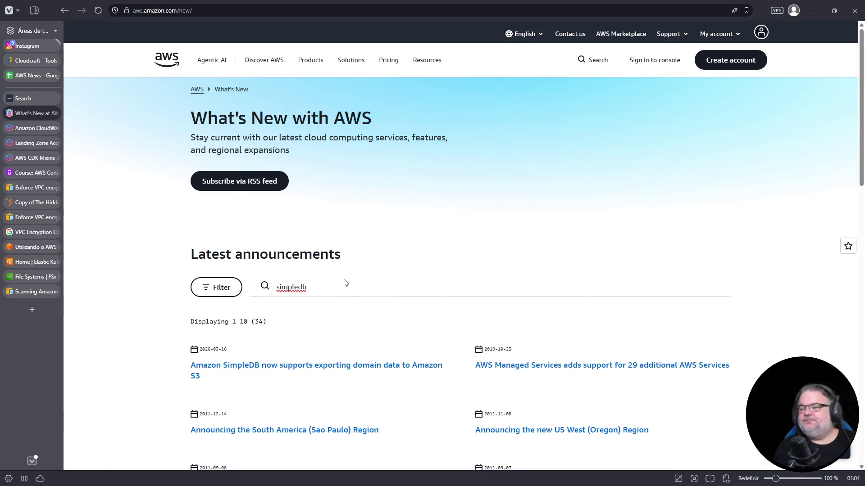
- Open the 2019 AWS Managed Services result from the SimpleDB list in a new tab and switch to it
scroll(342, 282, down, 5)
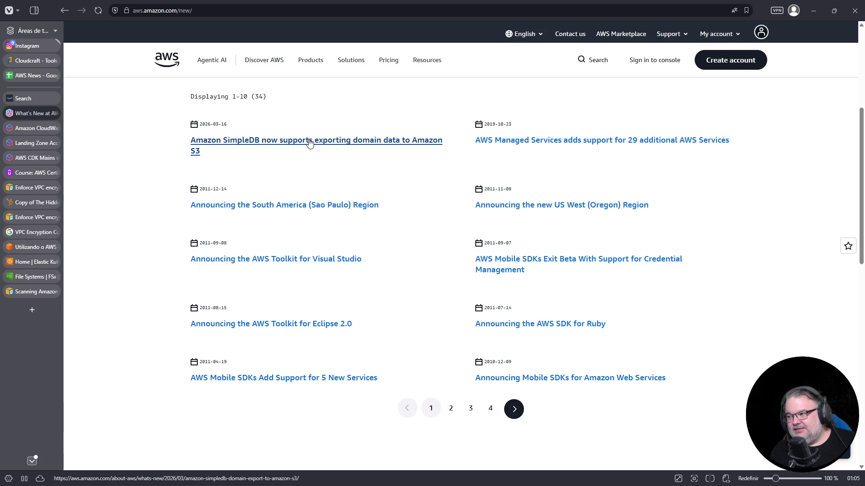
middle_click(549, 143)
click(23, 128)
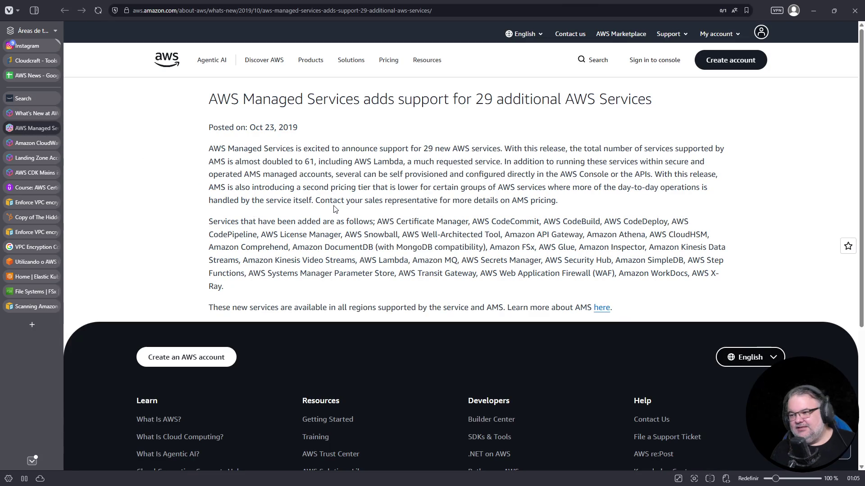
- Find 'simpledb' in the article, highlight '29 additional AWS Services', then close the article
key(ctrl+f)
text(simpledb)
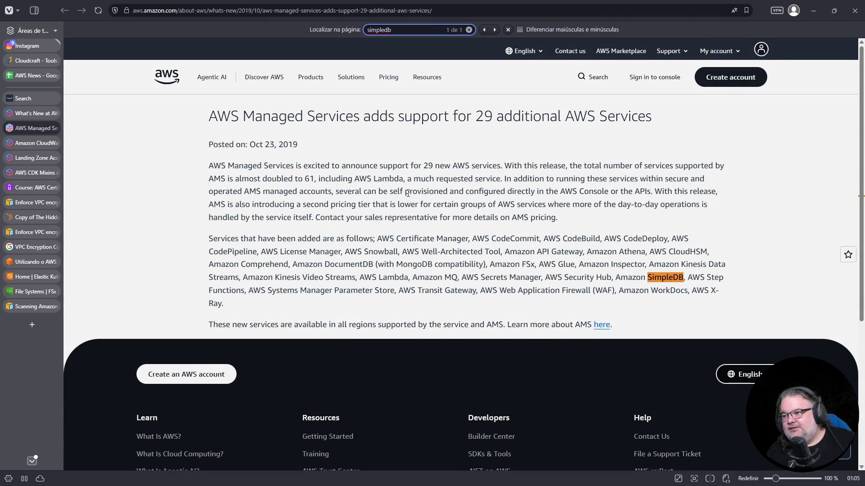
drag(453, 118, 661, 118)
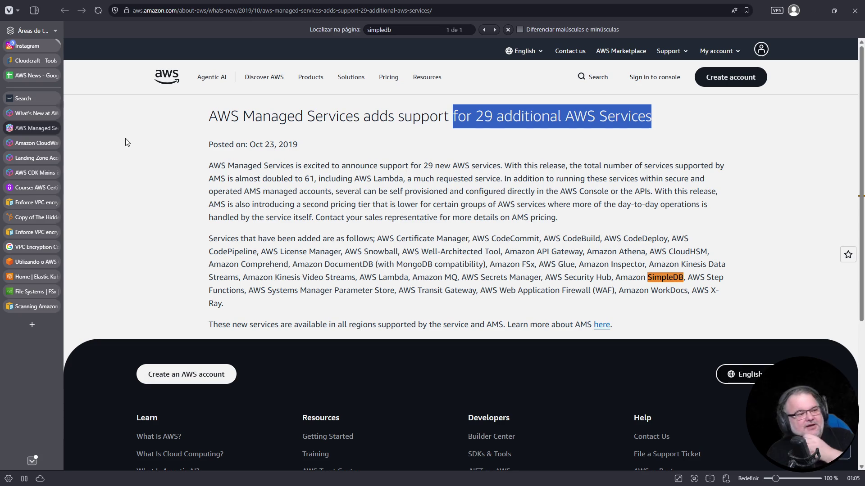
click(53, 128)
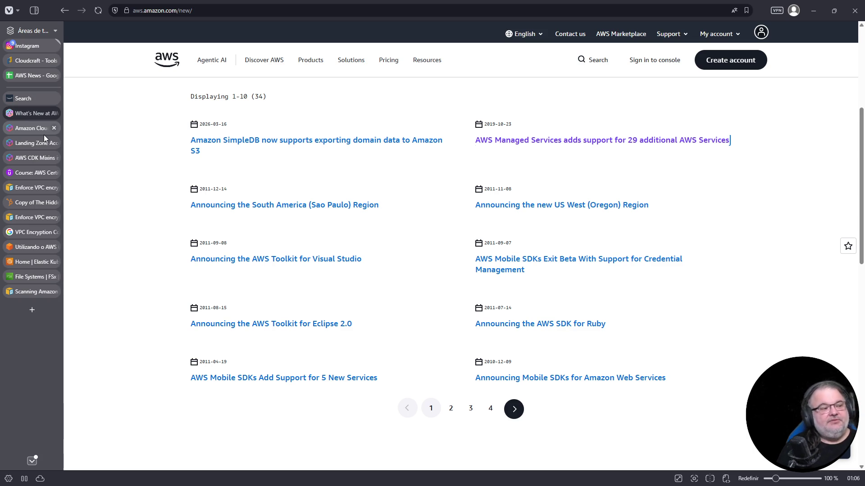
- Return to the first page of 34 SimpleDB results on AWS What's New
mouse_move(6, 142)
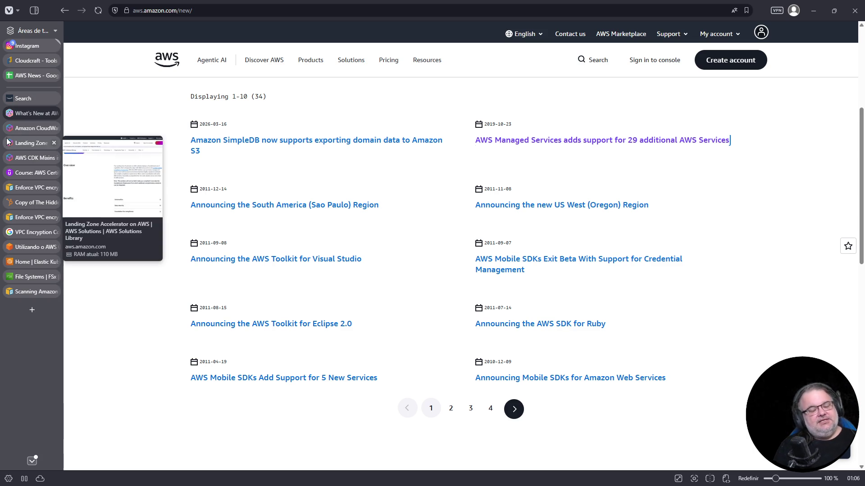
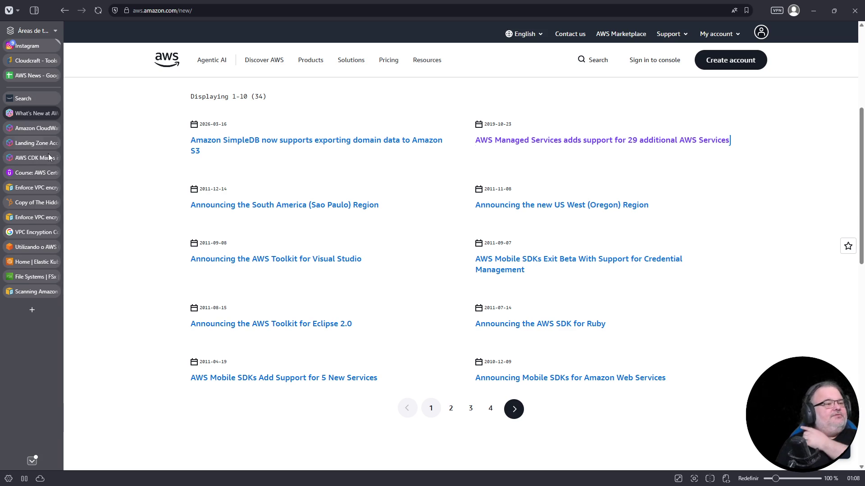
- Go to page 2 of the simpledb announcement results, entries 11–20 of 34
mouse_move(53, 170)
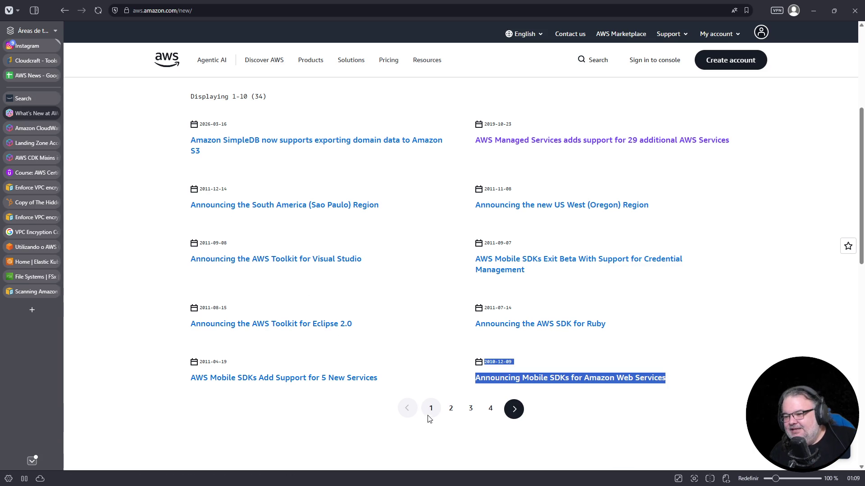
click(450, 414)
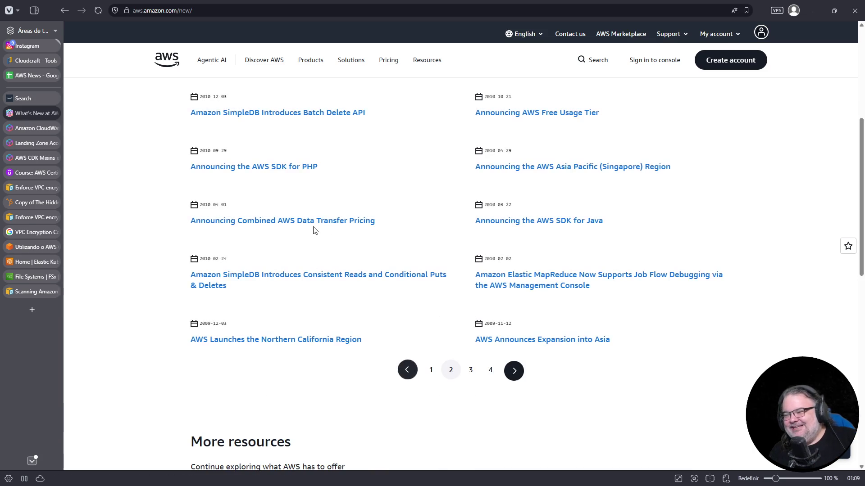
scroll(299, 189, up, 2)
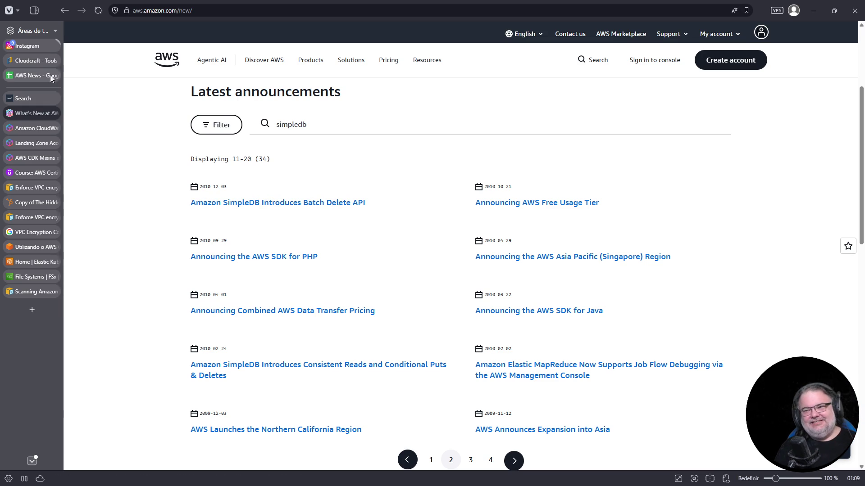
- In the AWS News sheet, set B138 (SimpleDB export row) to 'comentar', then open a new tab
click(33, 75)
click(144, 194)
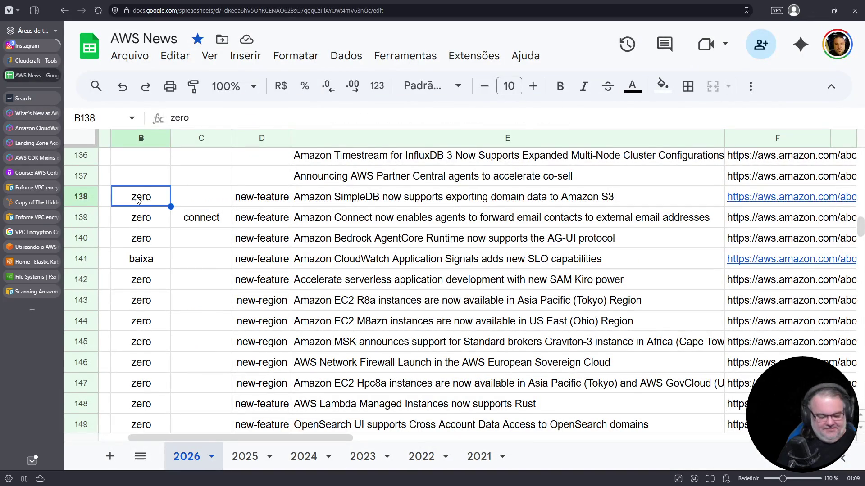
text(comenta)
key(Return)
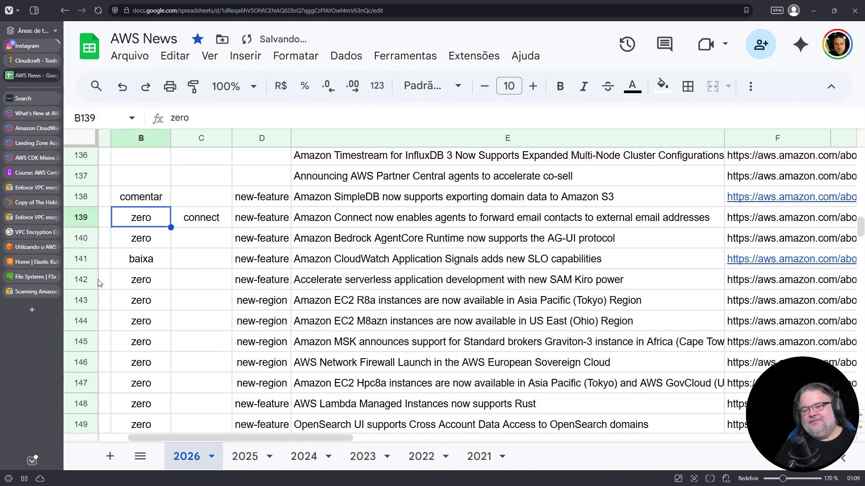
click(30, 291)
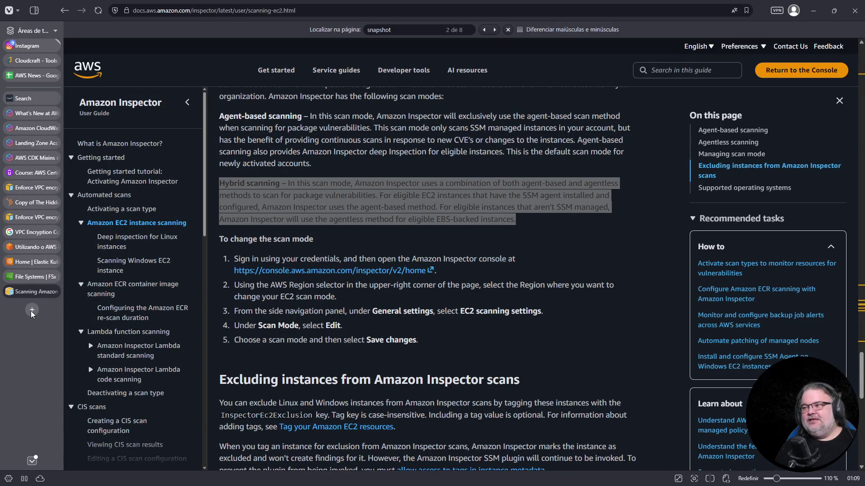
click(31, 310)
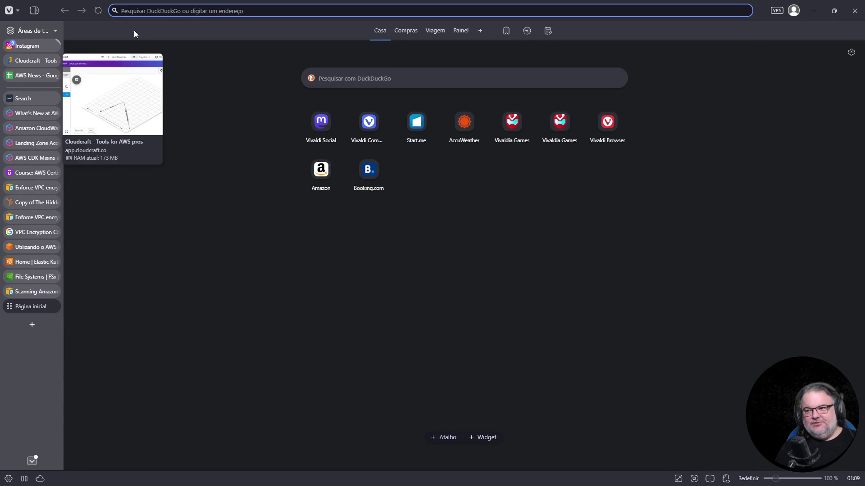
- Load LinkedIn from the address bar
click(184, 9)
text(vi)
key(BackSpace)
key(BackSpace)
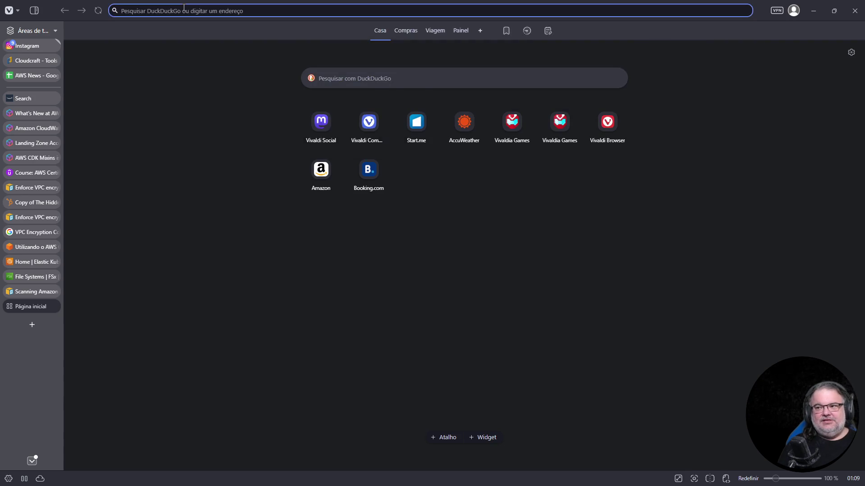
text(linkedin)
key(Return)
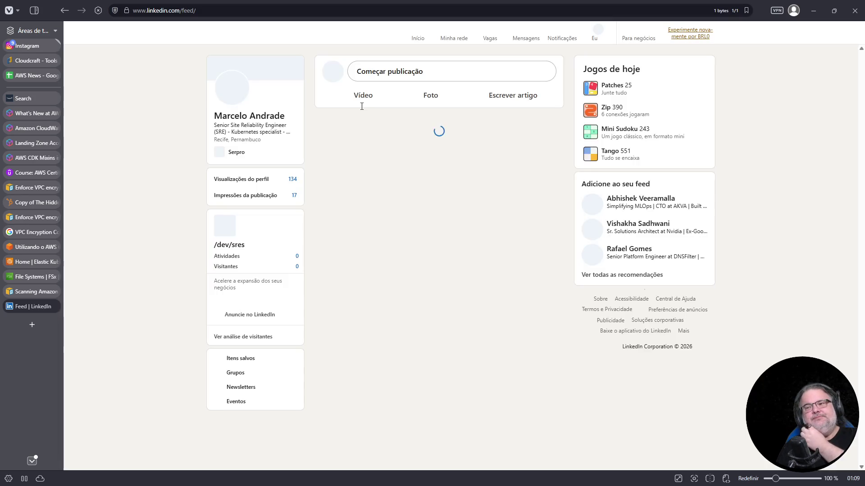
- Open the profile page and expand the Linux Solutions Specialist experience description
click(264, 117)
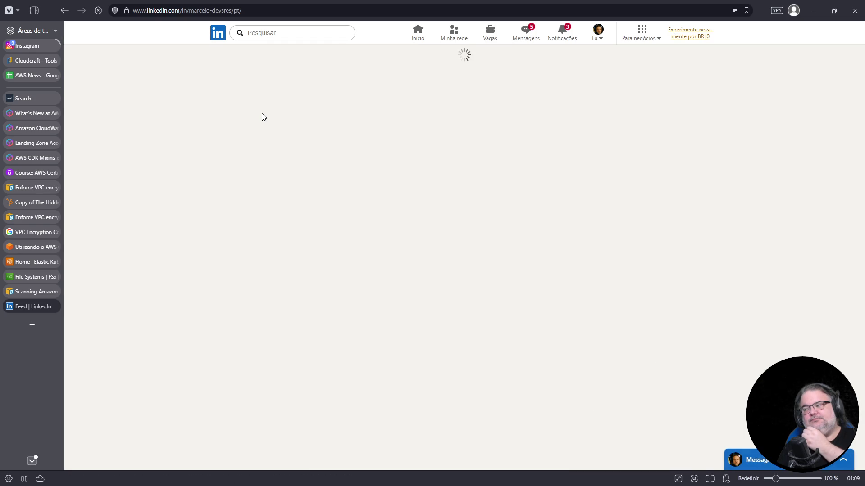
scroll(432, 147, down, 15)
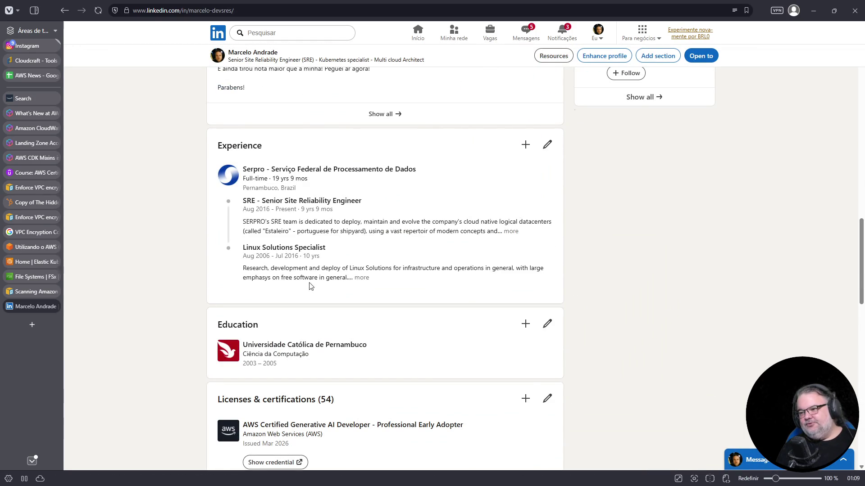
click(361, 278)
scroll(433, 284, down, 3)
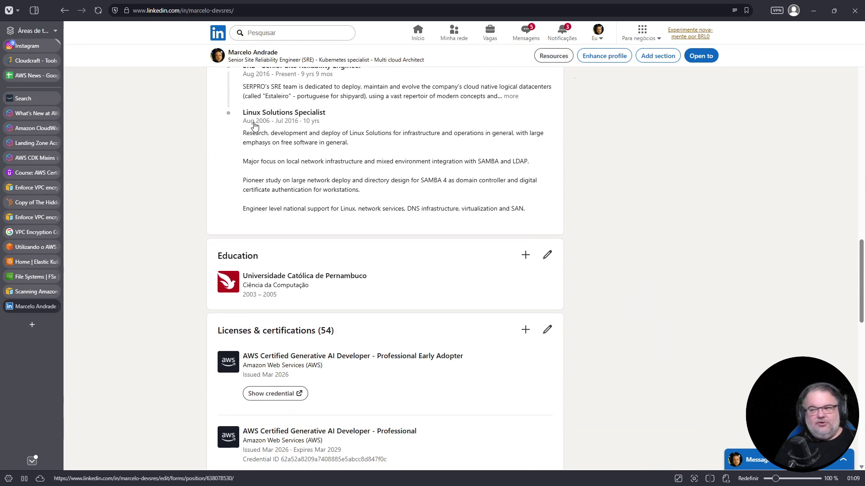
drag(251, 122, 265, 121)
scroll(265, 122, up, 1)
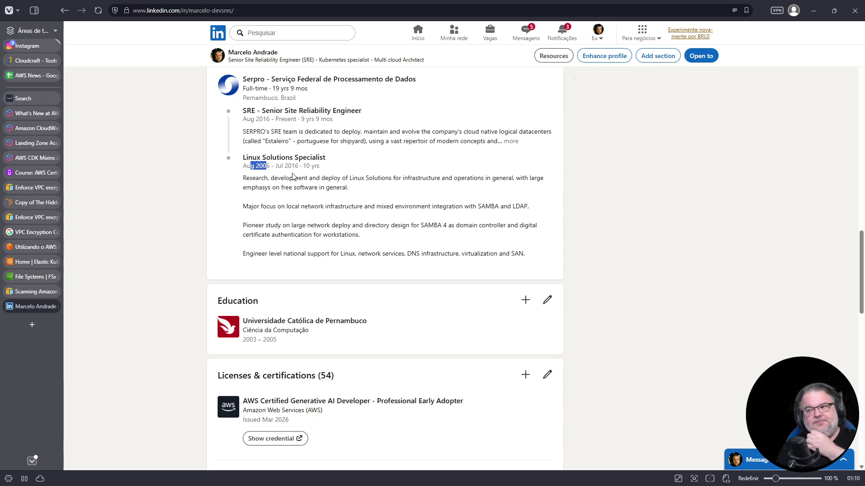
scroll(385, 239, up, 2)
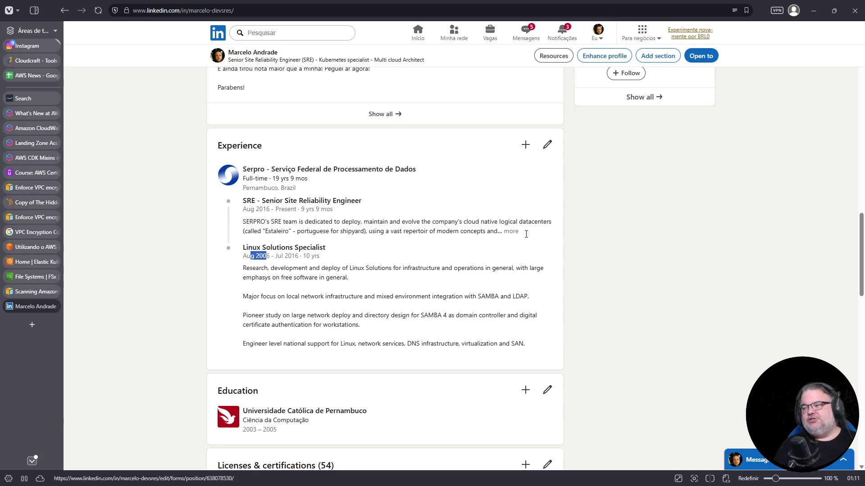
- Expand the SRE – Senior Site Reliability Engineer role description on the profile
click(511, 231)
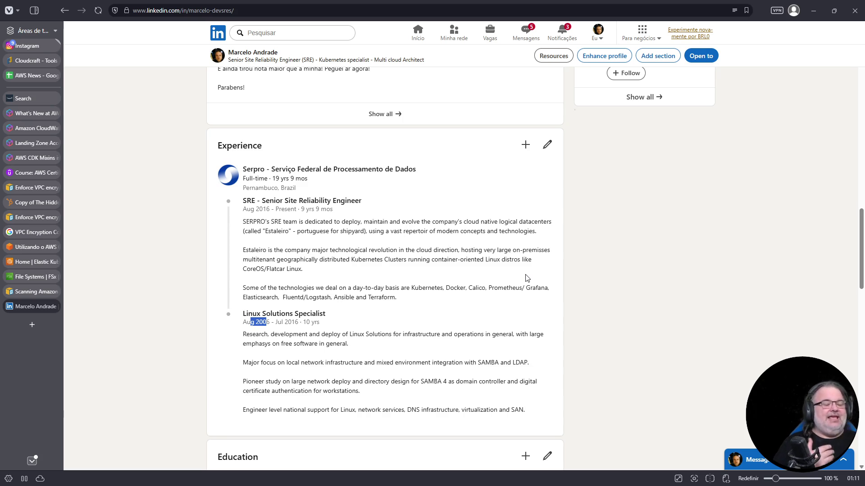
- In a new tab, search for 'serpro multicloud nuvem soberana'
click(26, 326)
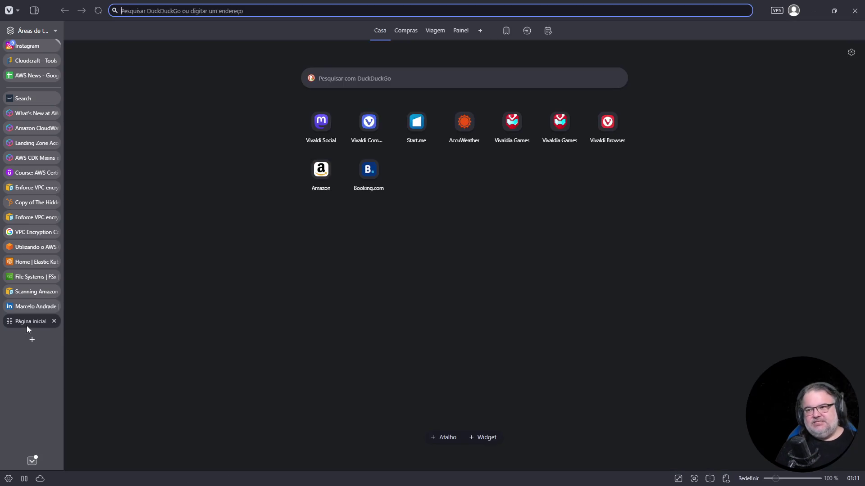
text(serpro multicloud)
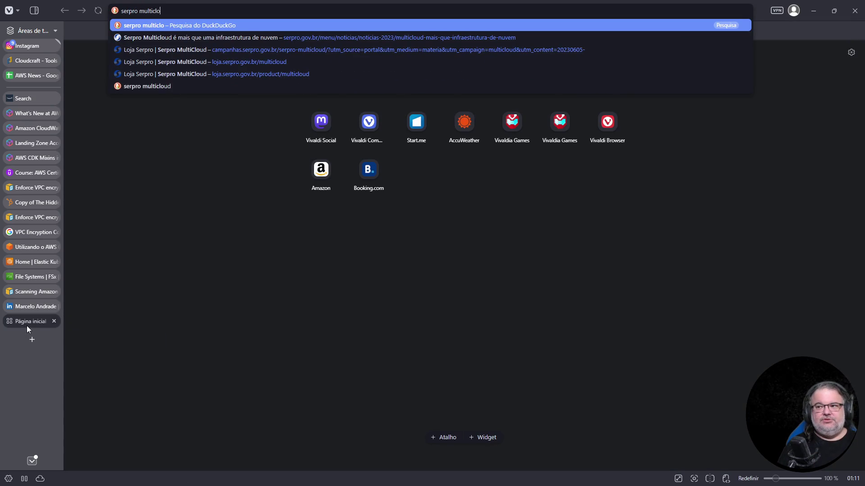
key(ctrl+a)
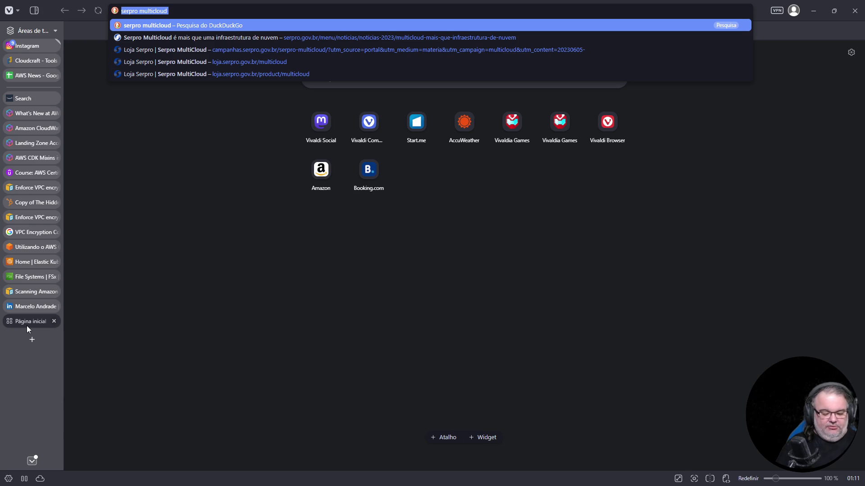
key(End)
text(nuvem soberana)
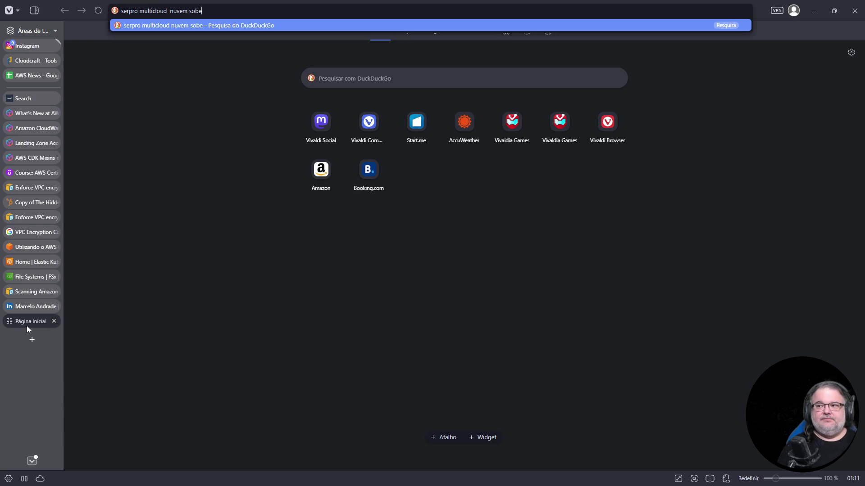
key(Return)
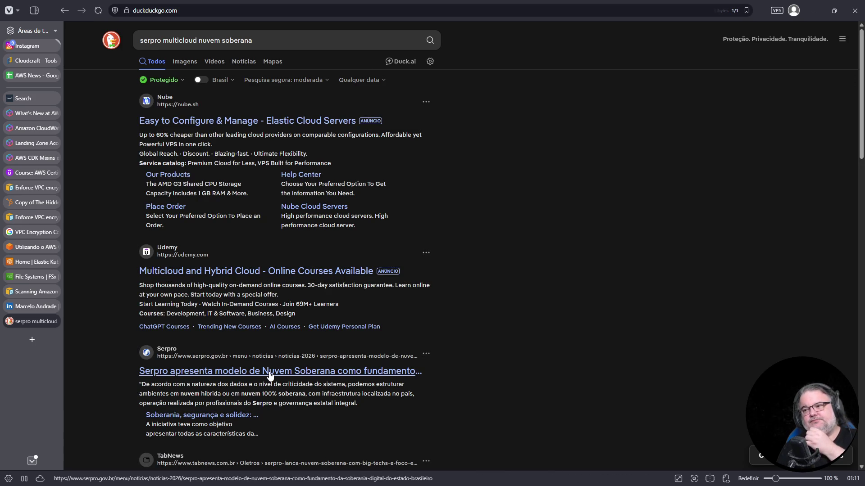
- Read the Serpro Nuvem Soberana article, then start a Google Distributed Cloud search in a new tab
click(271, 375)
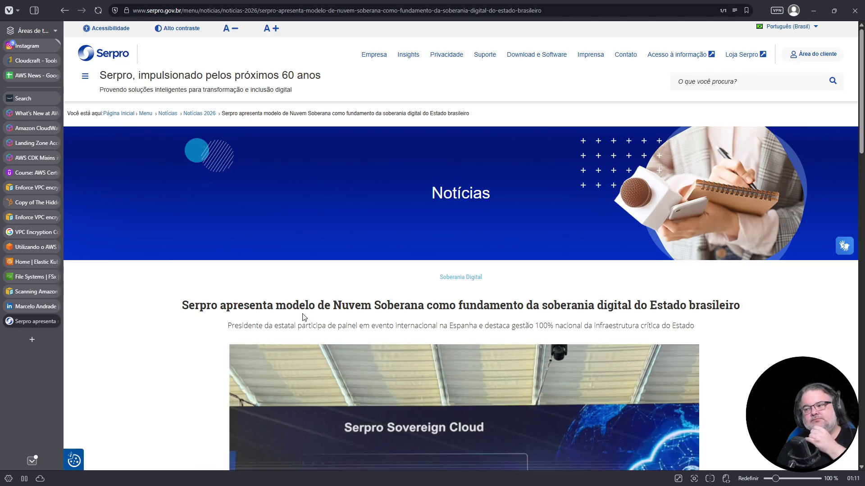
scroll(371, 301, down, 2)
scroll(372, 301, down, 3)
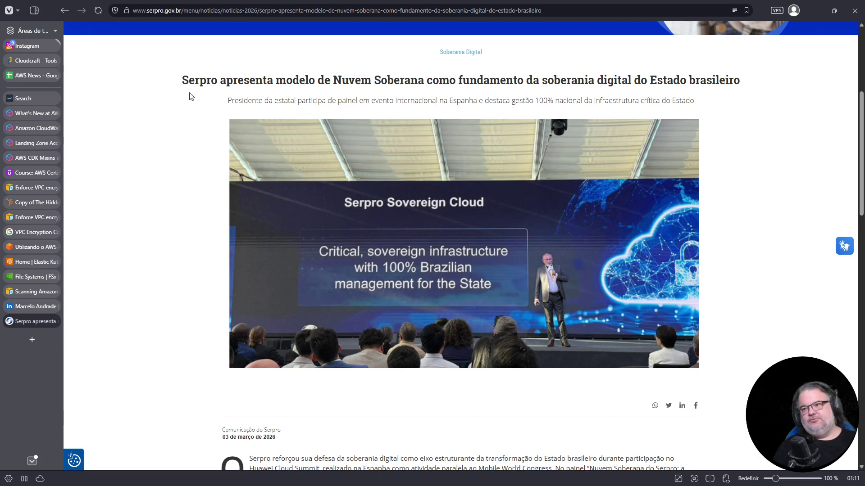
key(ctrl+t)
text(google distribut6e)
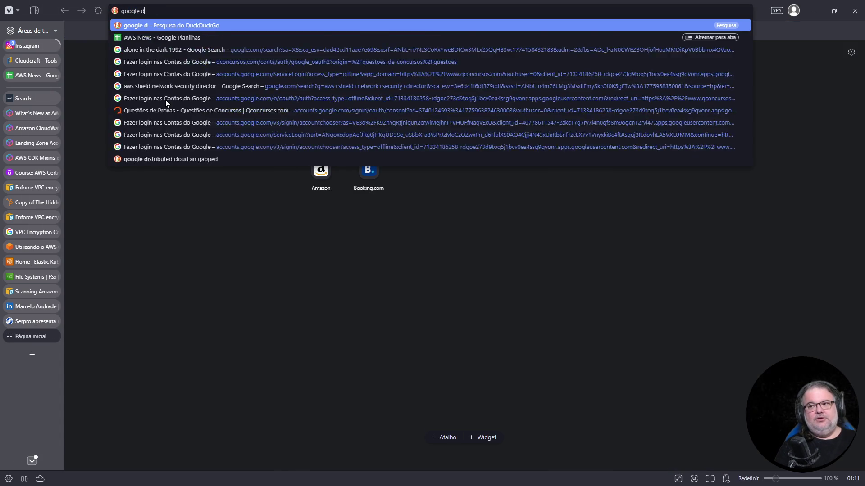
- Search 'google distributed cloud air gapped' and open the Google Cloud air-gapped product page
key(BackSpace)
key(BackSpace)
text(ed cloud )
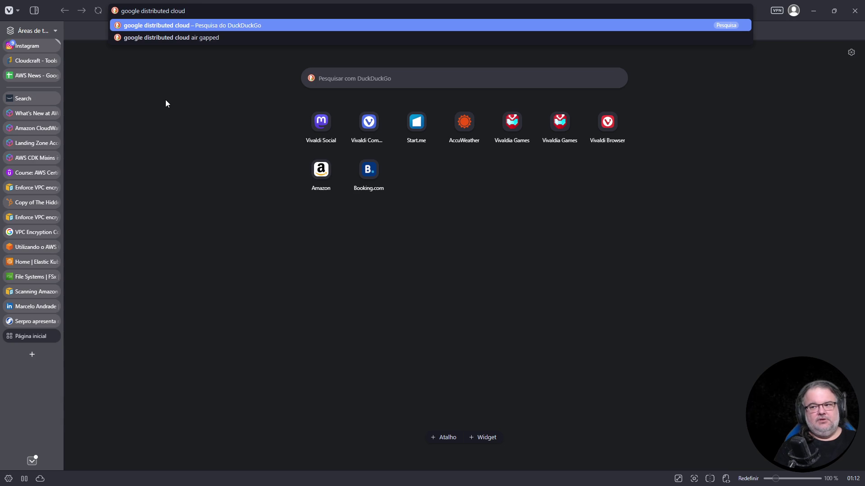
text(air gapped)
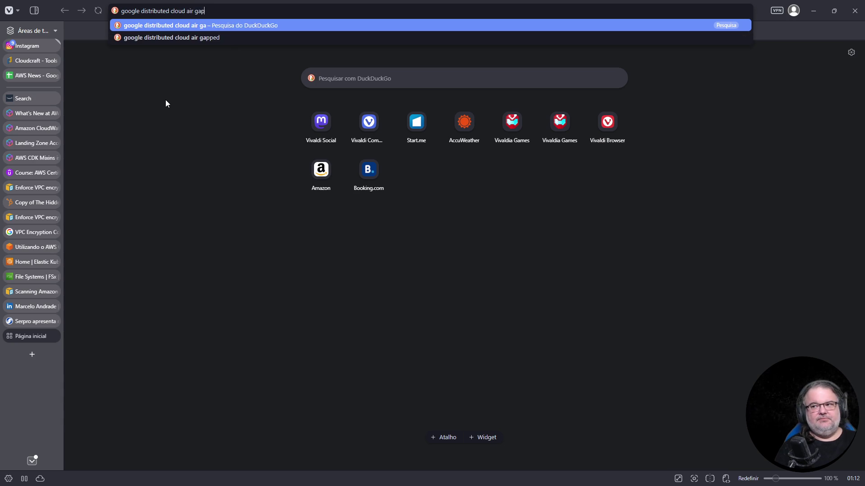
key(Return)
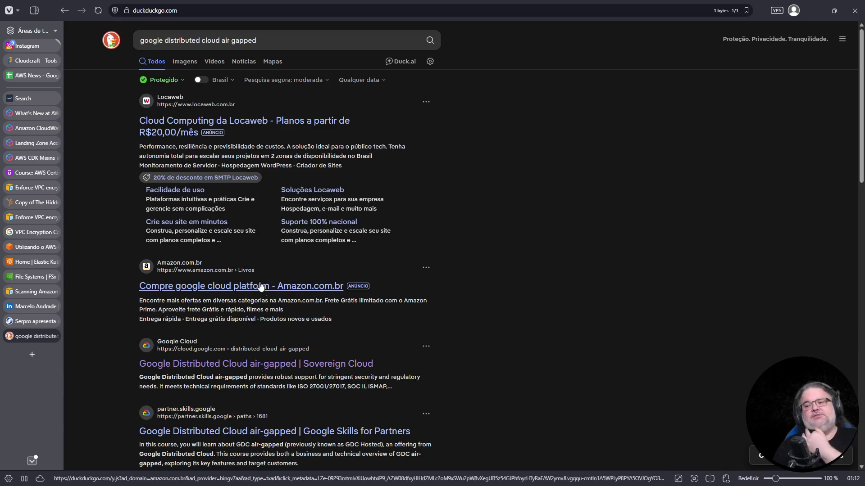
click(285, 351)
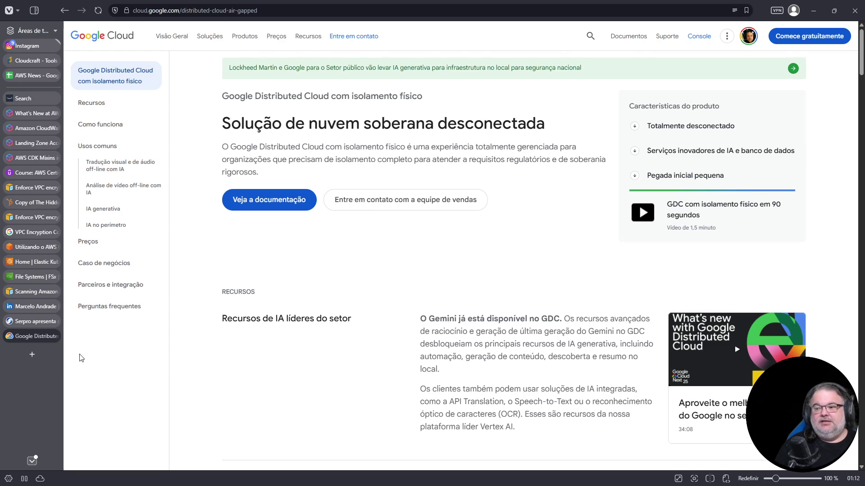
click(39, 356)
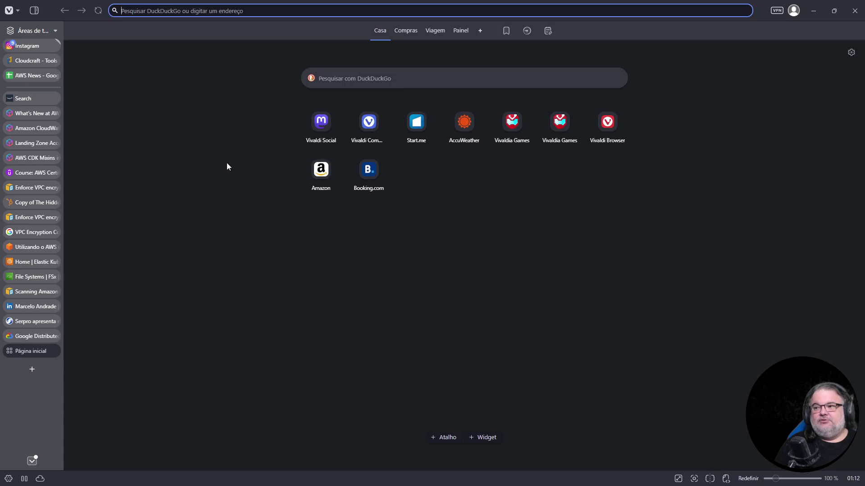
- Search the web for 'ciclo de vida de desenvolvimento de software'
click(316, 12)
text(i)
key(Escape)
text(ciclo de vida de de)
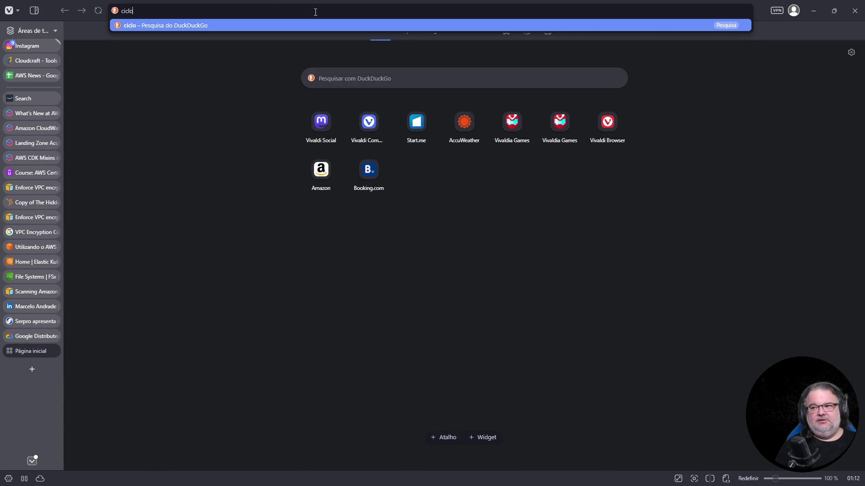
text(senvolvime)
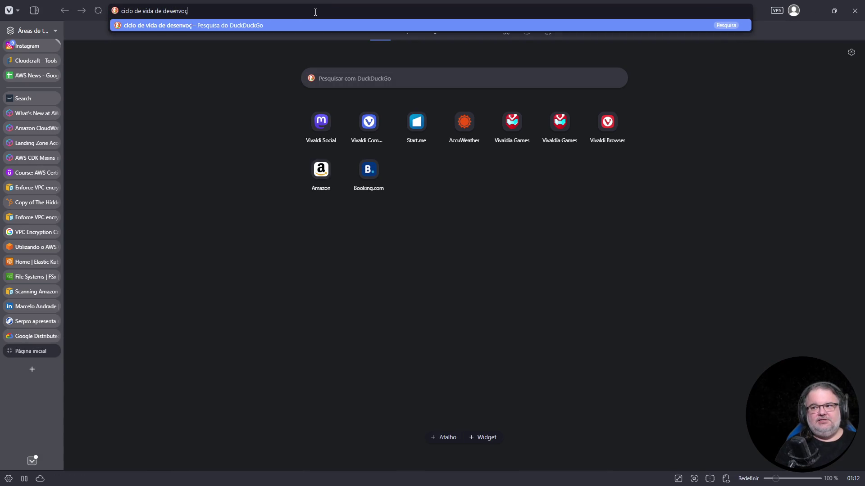
text(nto de software)
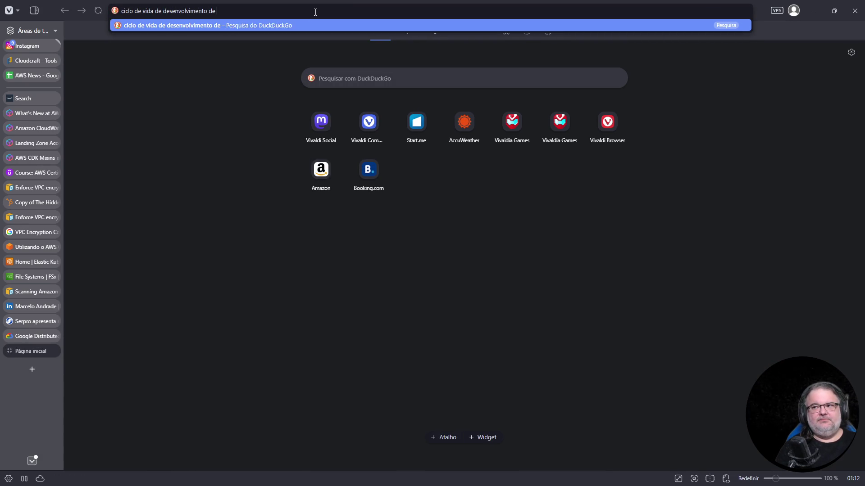
key(Return)
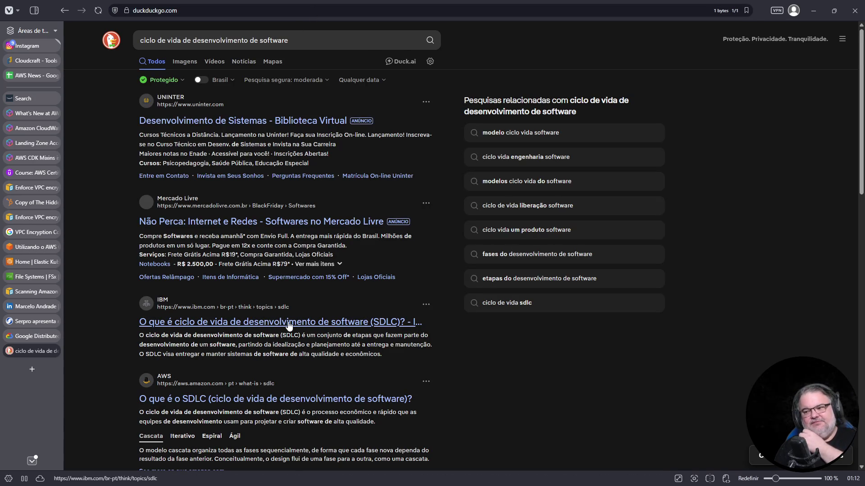
- Open the IBM SDLC article and select the '5. Testes' row in its seven-phase table
click(288, 323)
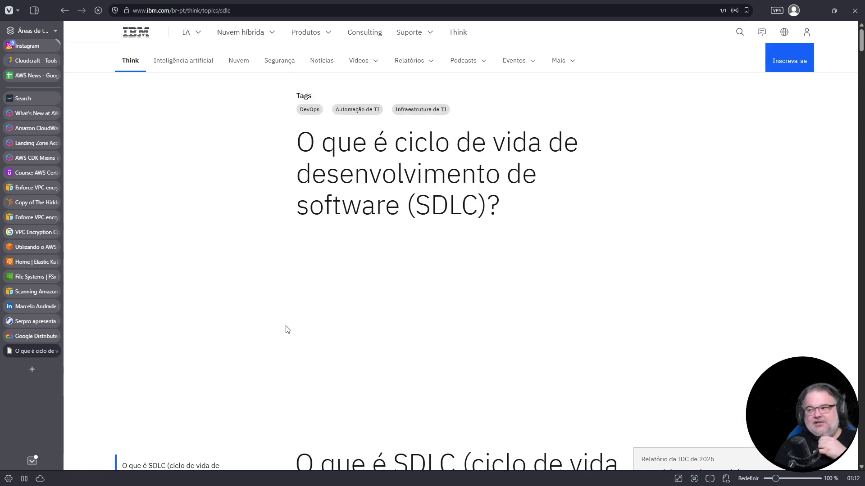
scroll(439, 318, down, 5)
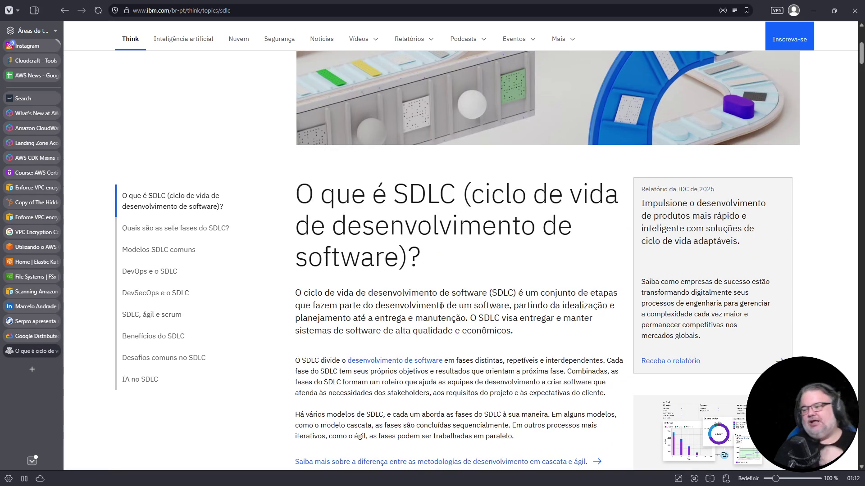
scroll(418, 289, down, 12)
scroll(347, 312, up, 5)
scroll(356, 325, down, 14)
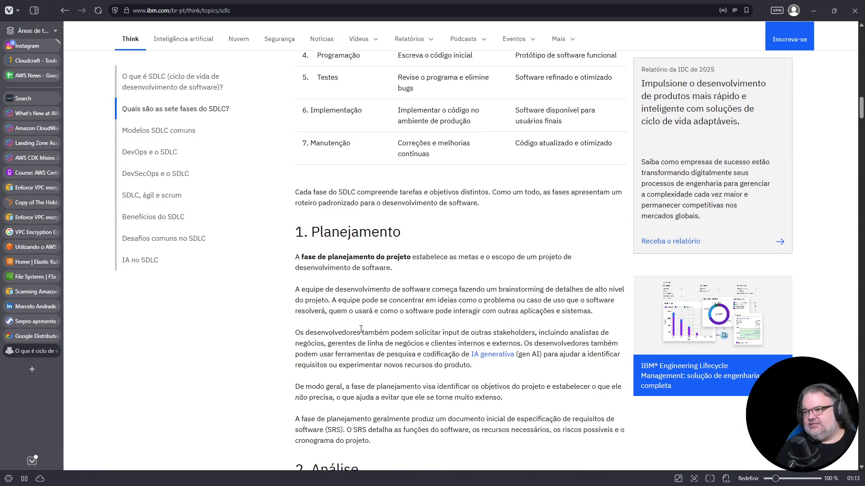
scroll(361, 332, up, 5)
scroll(430, 313, down, 1)
mouse_move(302, 258)
mouse_down()
mouse_move(395, 266)
mouse_move(450, 439)
mouse_move(608, 258)
mouse_up()
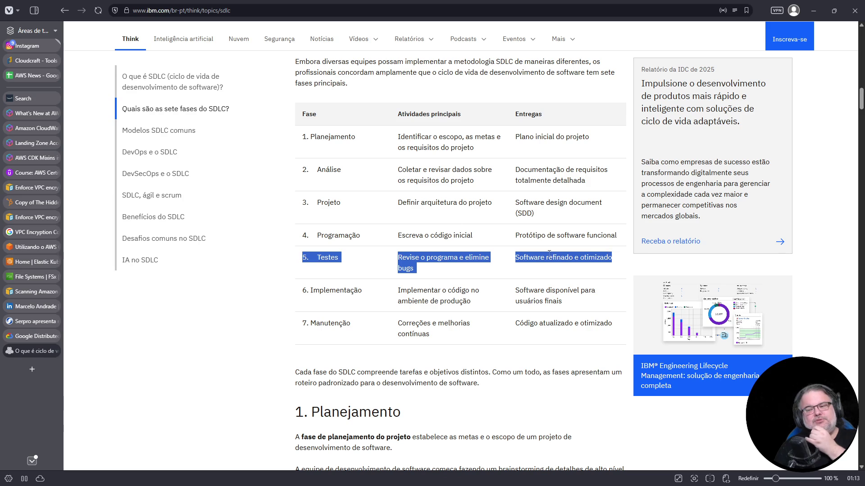
click(235, 9)
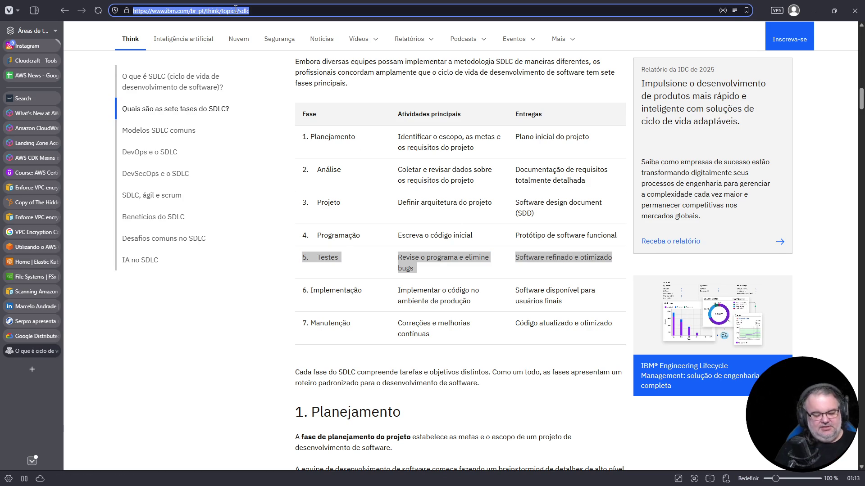
- Search 'itau quality engineer', check Glassdoor's Itaú QA salaries, and open the LinkedIn result in background
text(itau quality engineer)
key(Return)
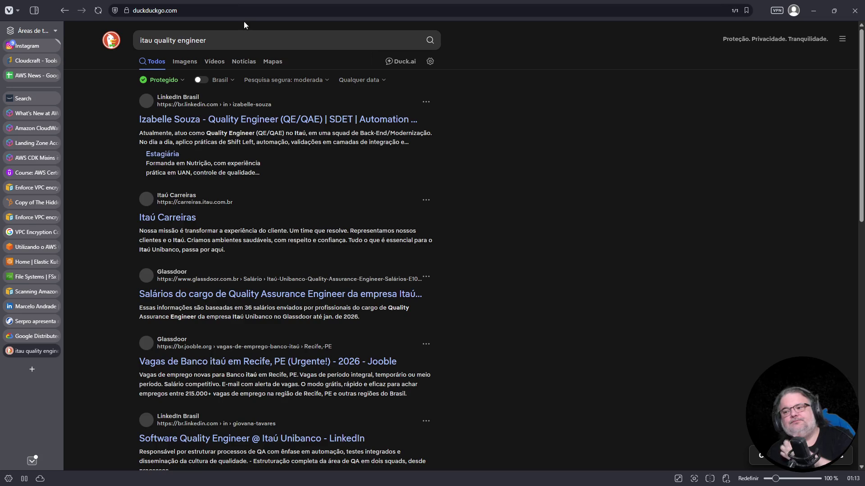
click(248, 298)
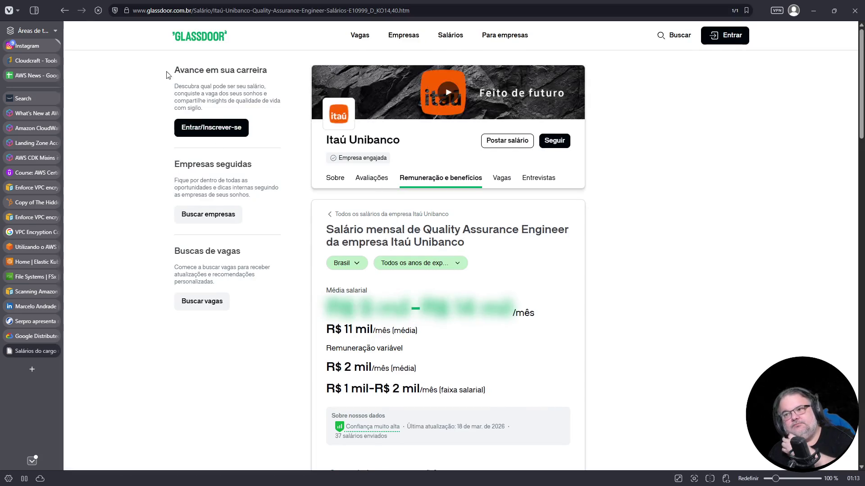
key(alt+Left)
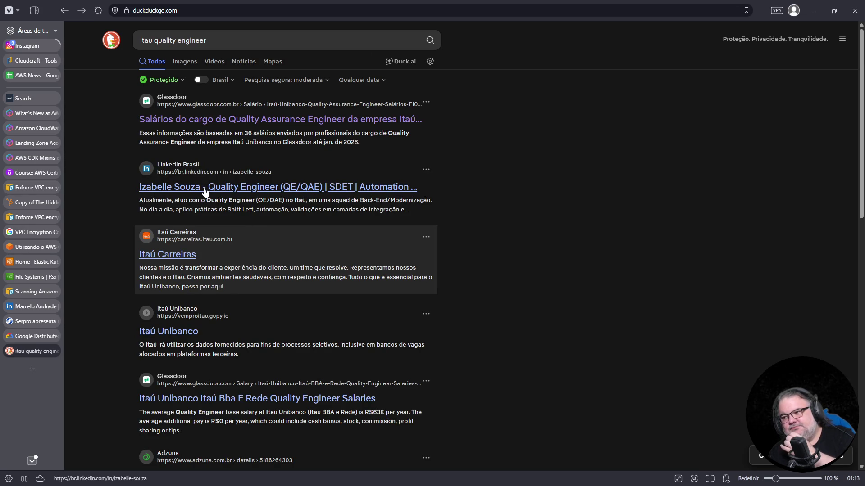
middle_click(206, 192)
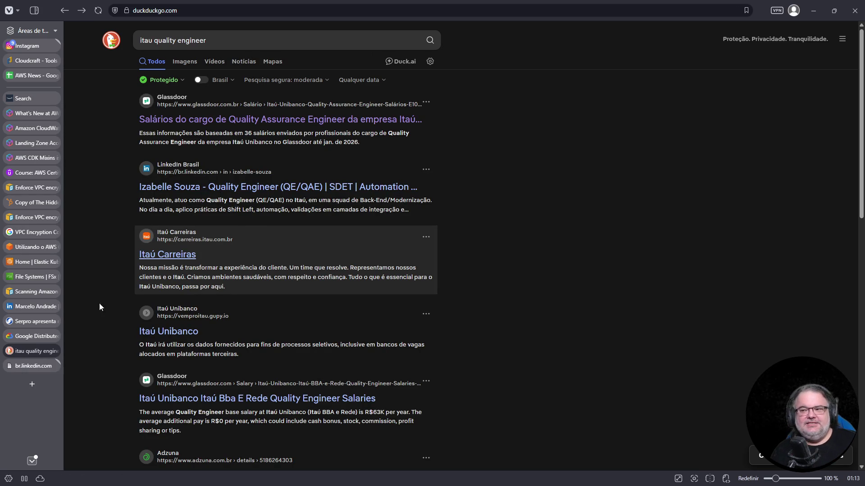
- Open the Itaú quality engineer's LinkedIn profile, view the enlarged photo and scroll through it
click(37, 367)
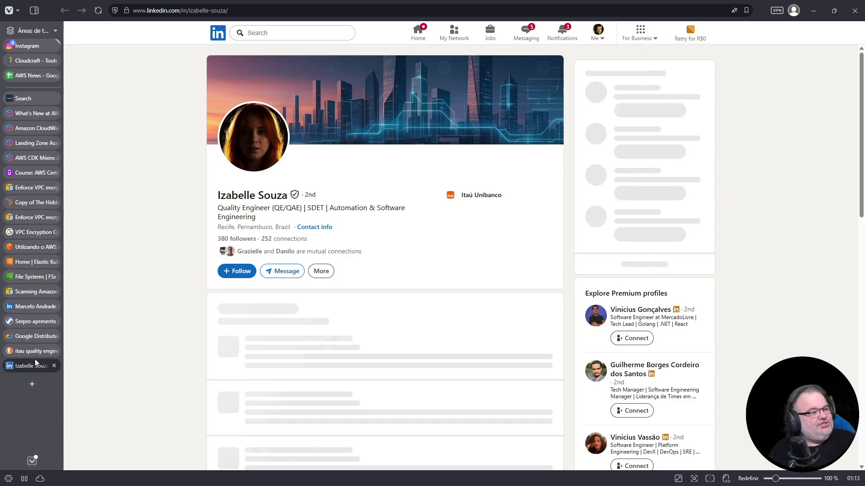
scroll(439, 228, down, 5)
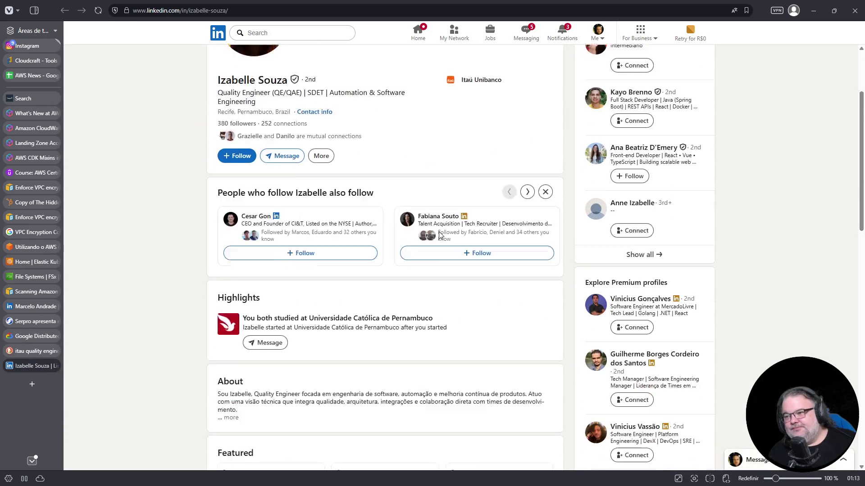
scroll(439, 234, up, 5)
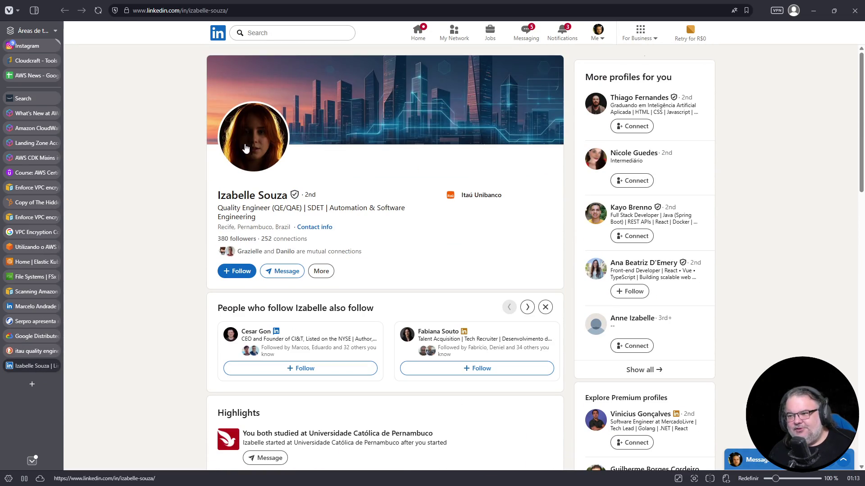
click(242, 143)
click(234, 147)
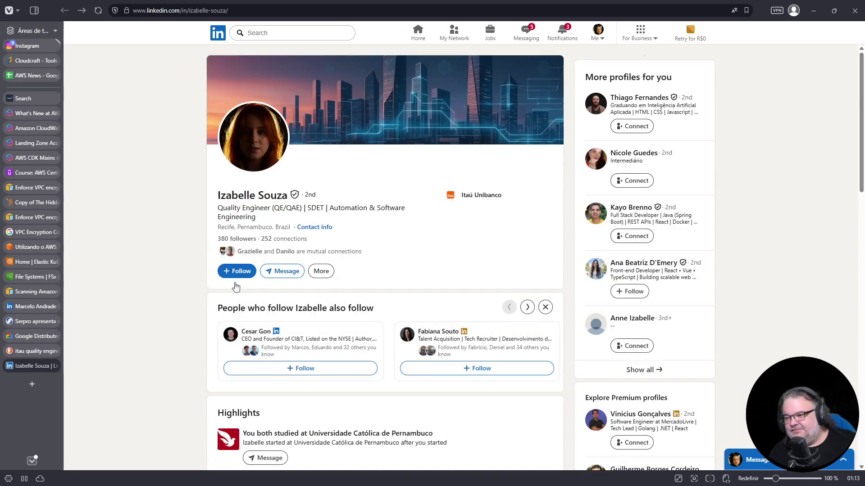
scroll(248, 291, down, 12)
scroll(249, 292, down, 1)
mouse_move(243, 298)
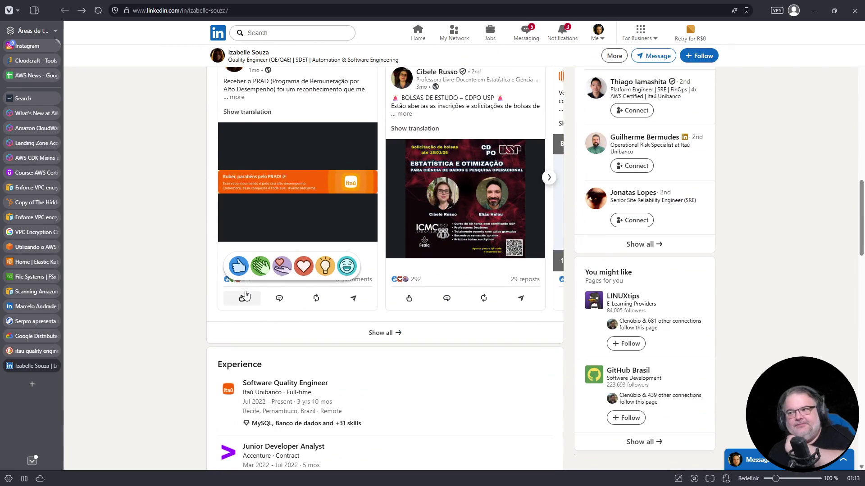
scroll(245, 295, down, 4)
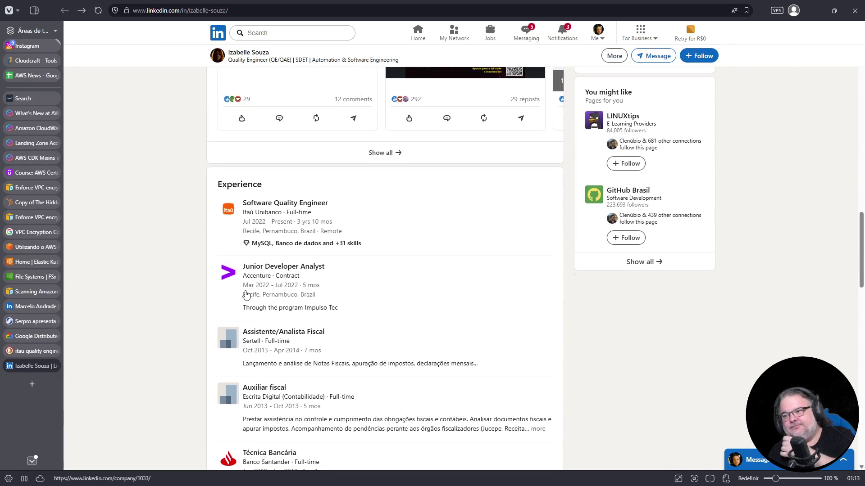
scroll(246, 295, down, 2)
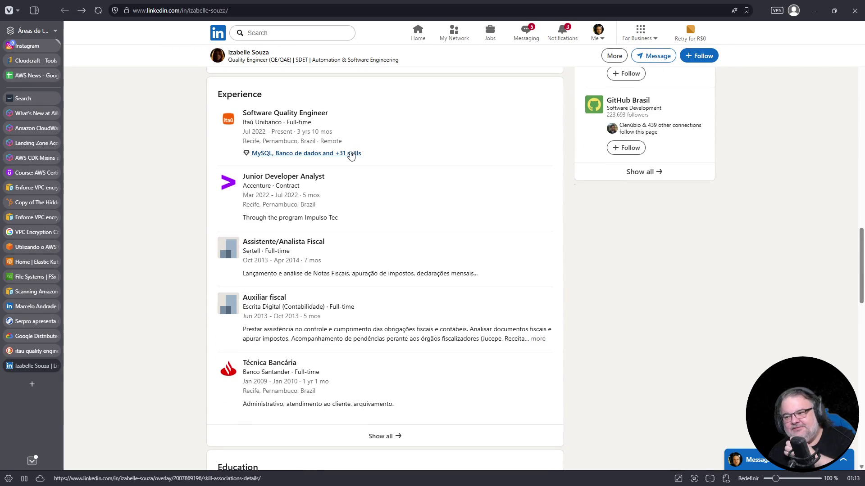
scroll(345, 302, up, 10)
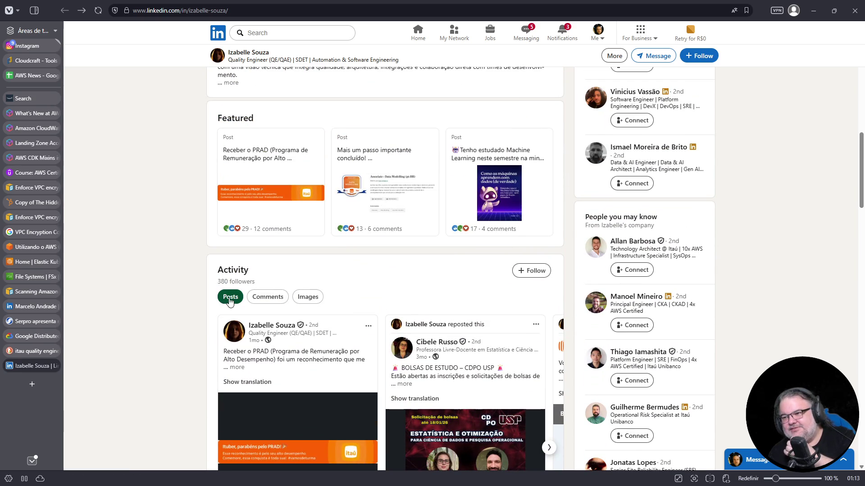
scroll(229, 301, up, 1)
scroll(230, 302, up, 5)
- Read the profile's full About text, then go to the LinkedIn Jobs page
click(230, 354)
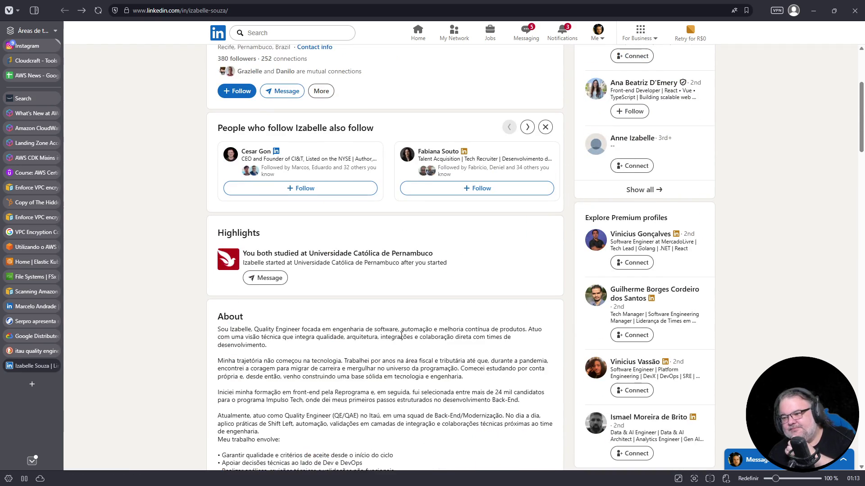
scroll(397, 320, down, 4)
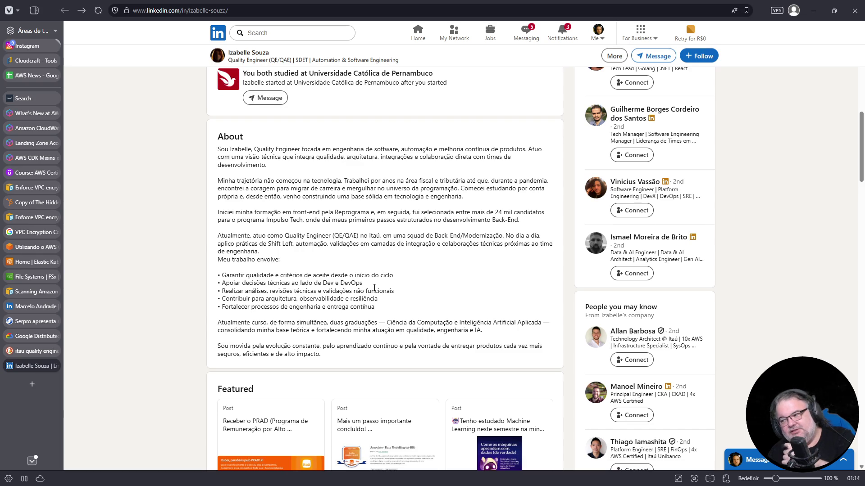
scroll(375, 289, down, 5)
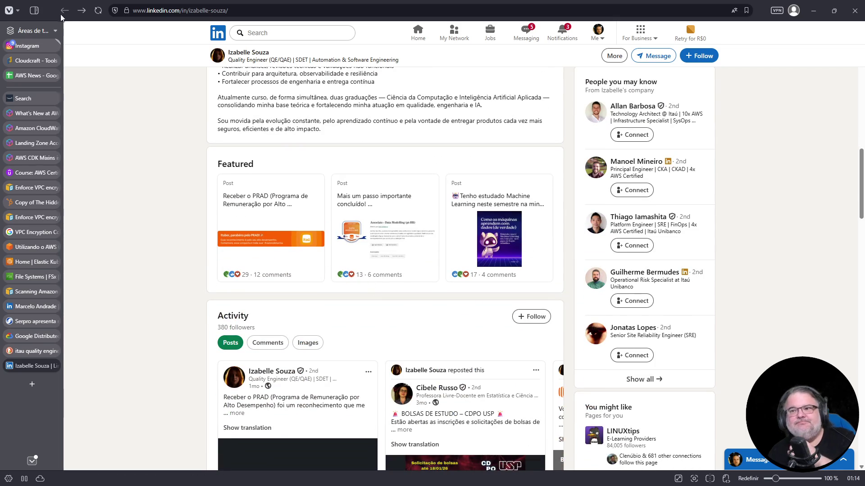
scroll(157, 268, up, 5)
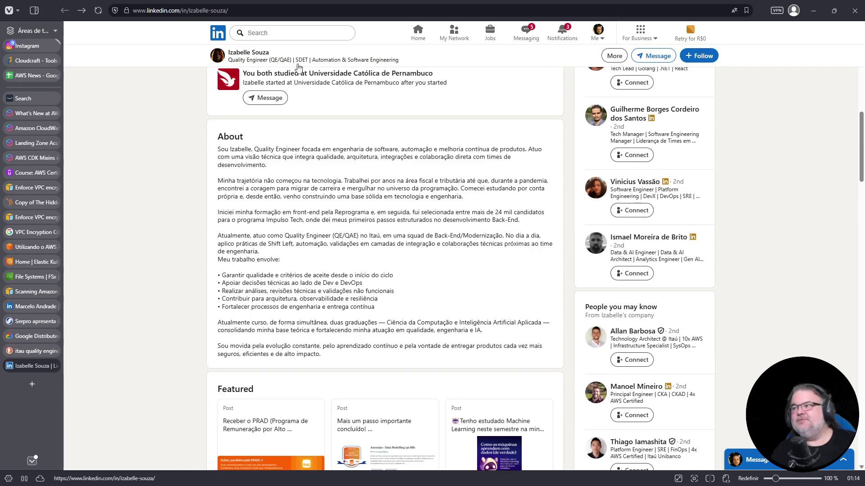
click(493, 31)
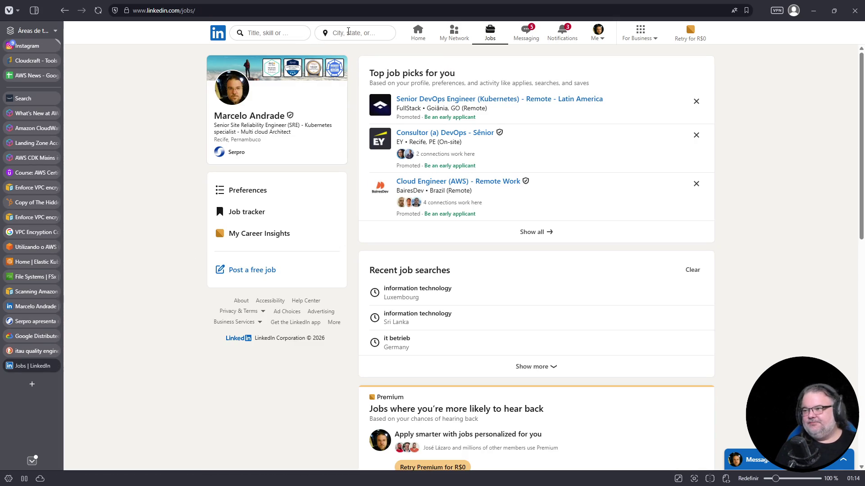
- Search LinkedIn Jobs in Brazil for 'qualidade itau', which returns no matching jobs
click(290, 33)
text(quality engi)
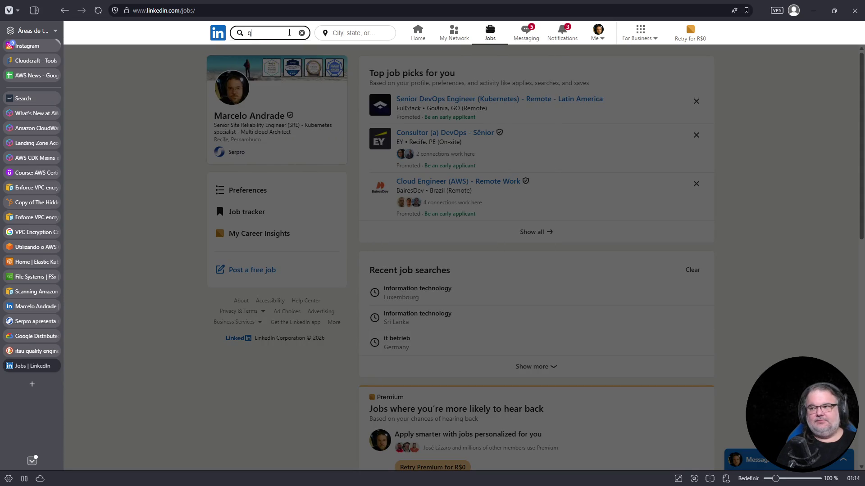
key(Return)
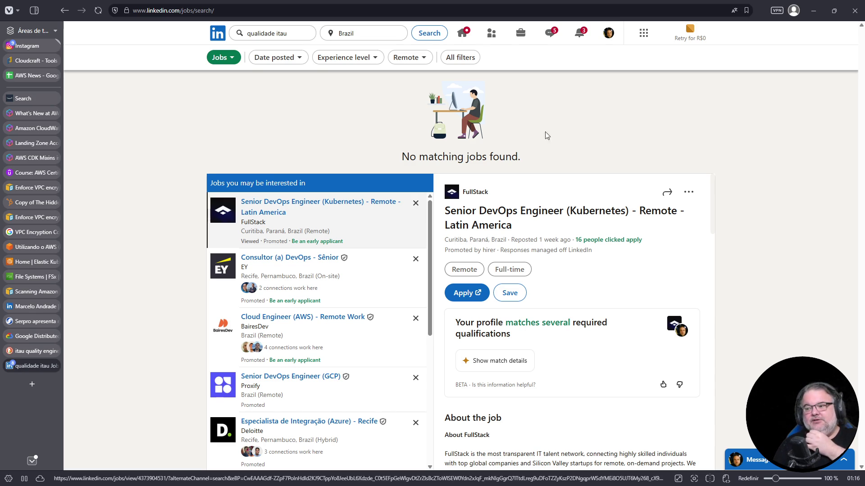
scroll(323, 303, down, 6)
scroll(320, 305, up, 10)
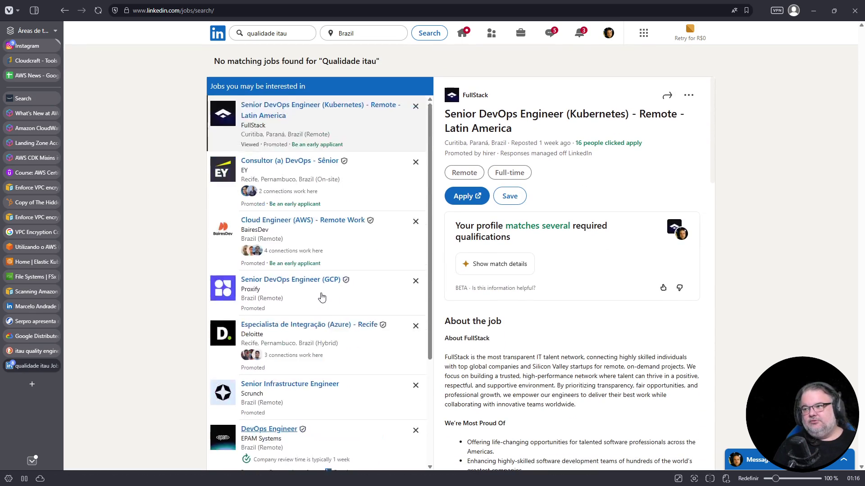
double_click(262, 38)
click(281, 13)
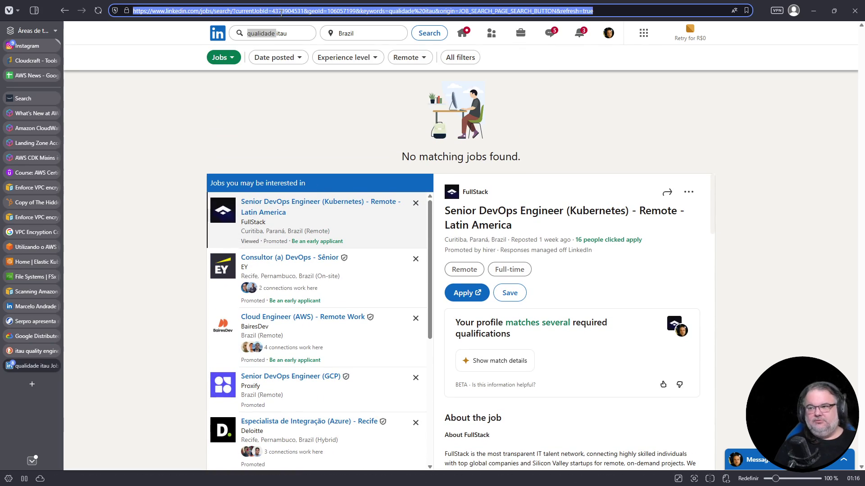
- Search DuckDuckGo for 'itau quality engineer', then clear the search query
text(itau quality e)
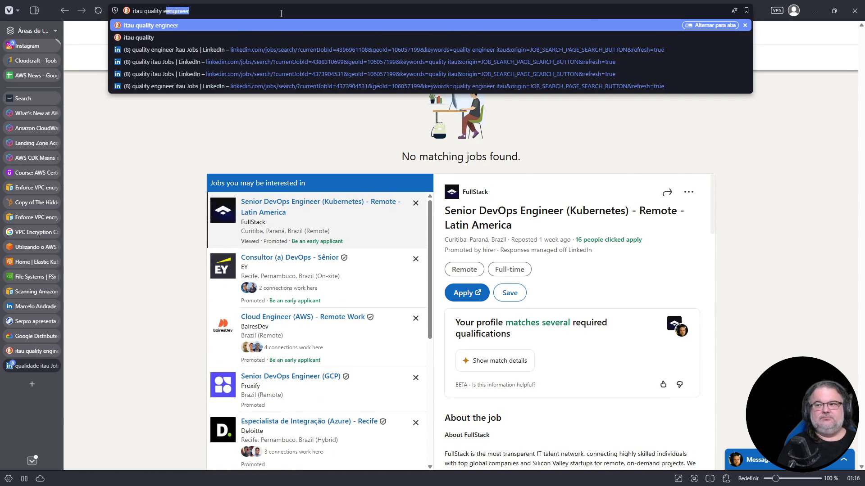
text(ngineer)
key(Return)
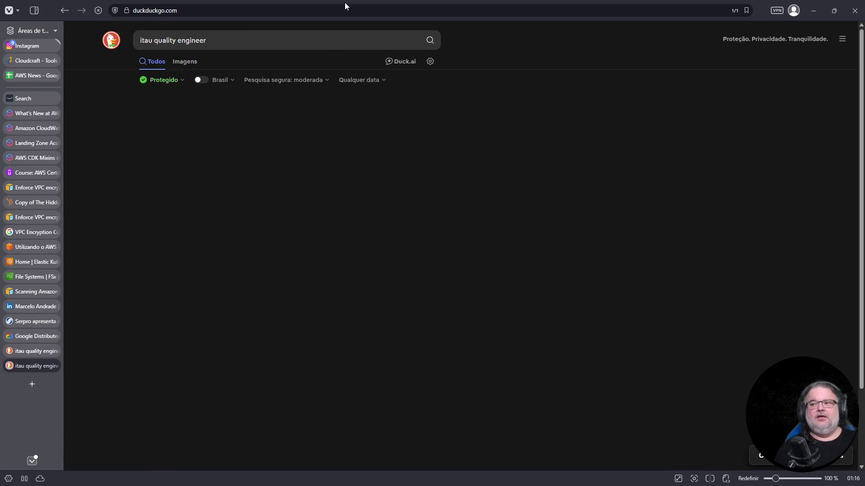
click(242, 40)
key(ctrl+a)
key(BackSpace)
- In a new Google tab, search 'itau quality engineer' and open the Itaú Carreiras 'Tecnologia' result
key(ctrl+t)
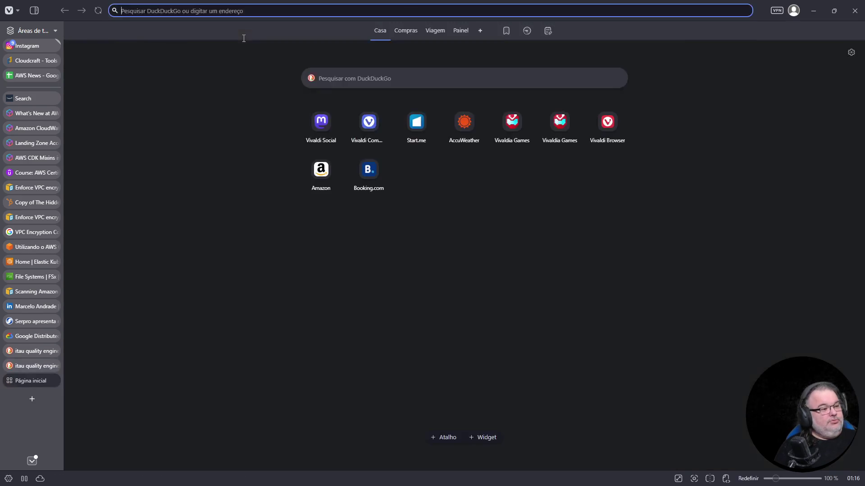
text(www.google)
key(Return)
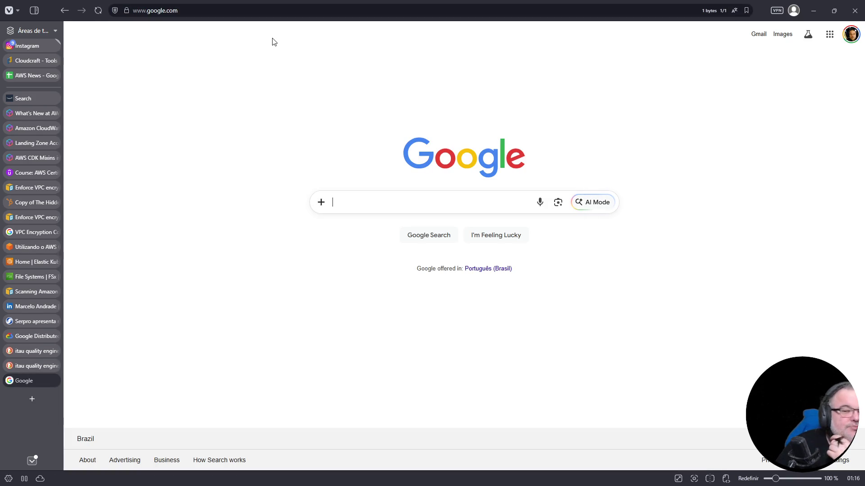
click(355, 203)
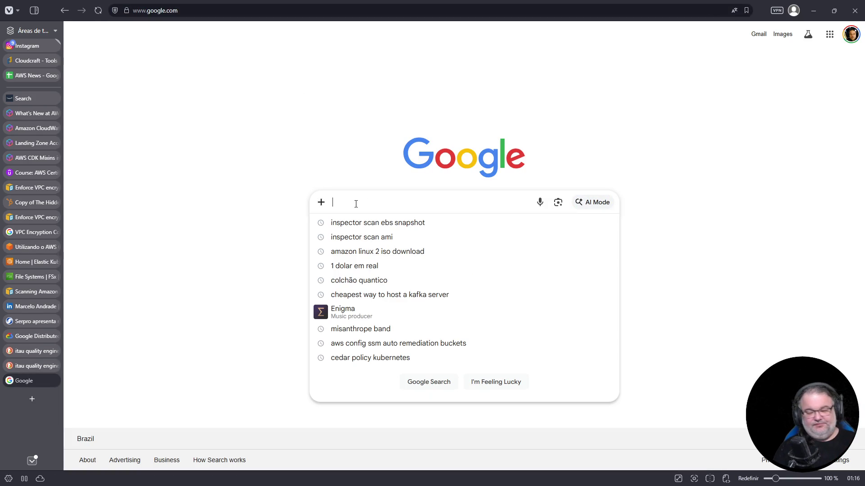
text(itau quality engineer)
key(Return)
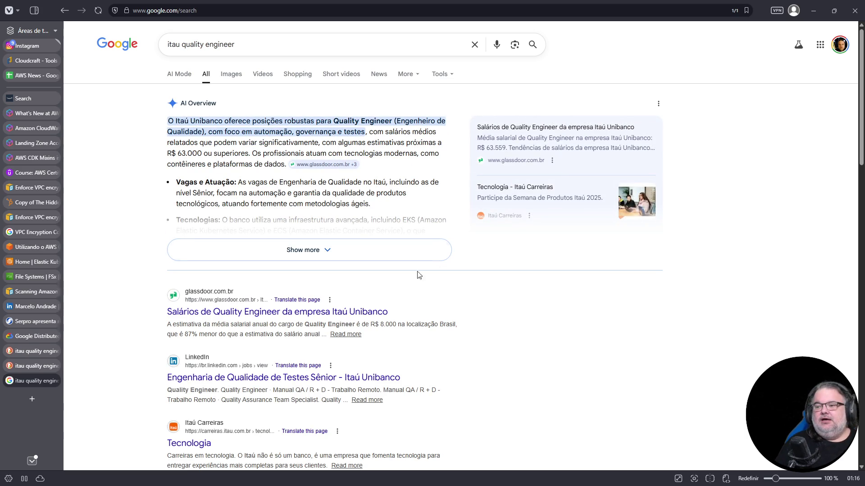
scroll(370, 286, down, 2)
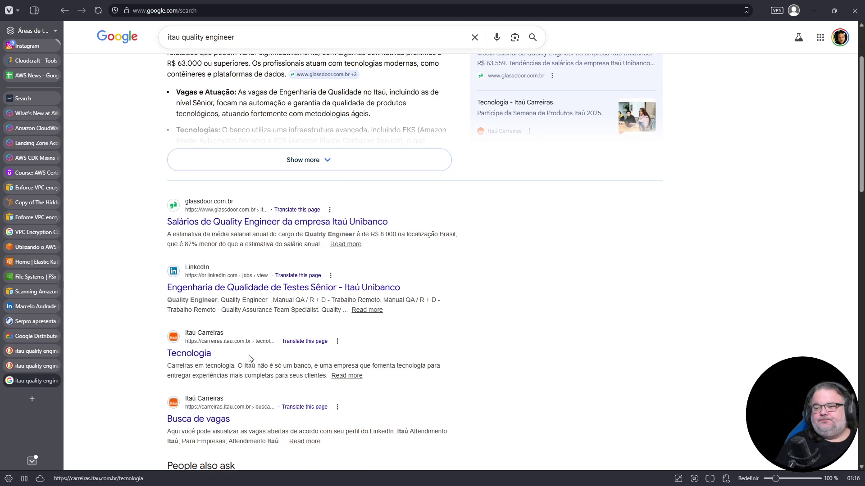
click(199, 354)
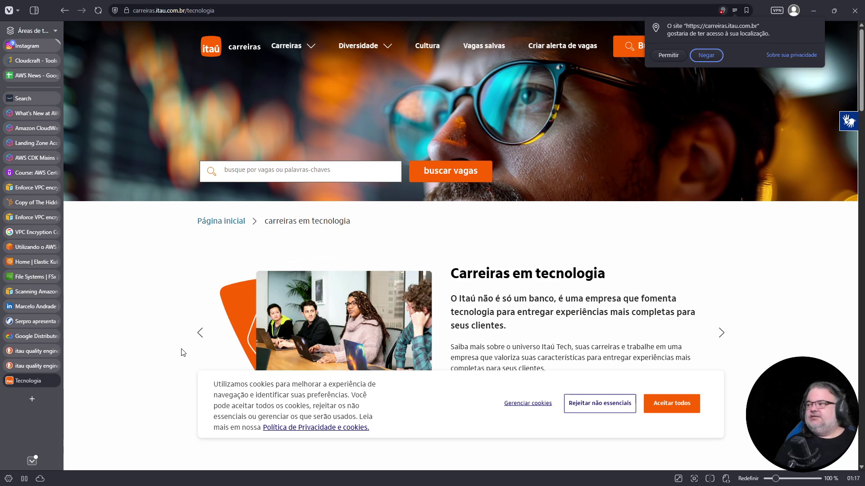
- Deny the location-access request and dismiss the cookie notice on Itaú Carreiras' technology page
click(645, 160)
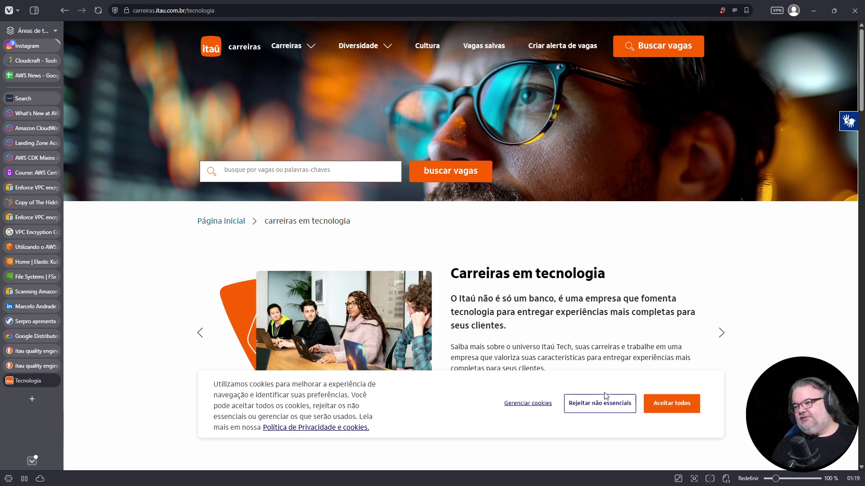
click(667, 408)
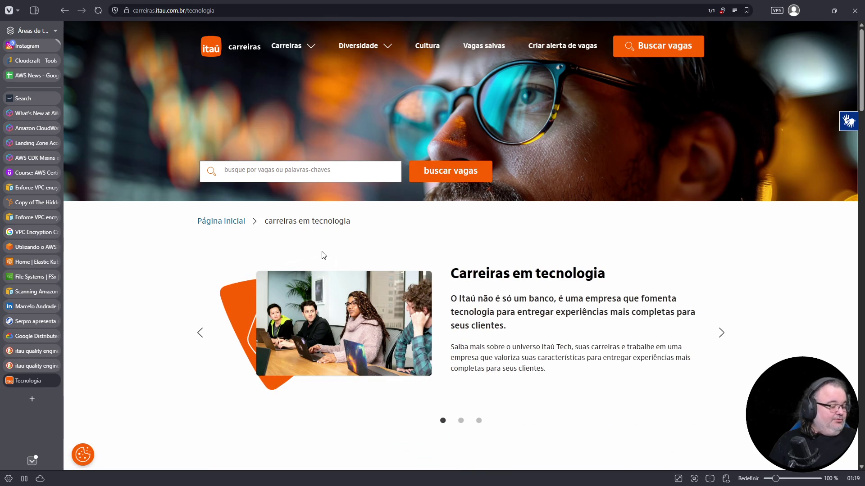
- Click into the 'busque por vagas' job search field on the careers page
click(304, 174)
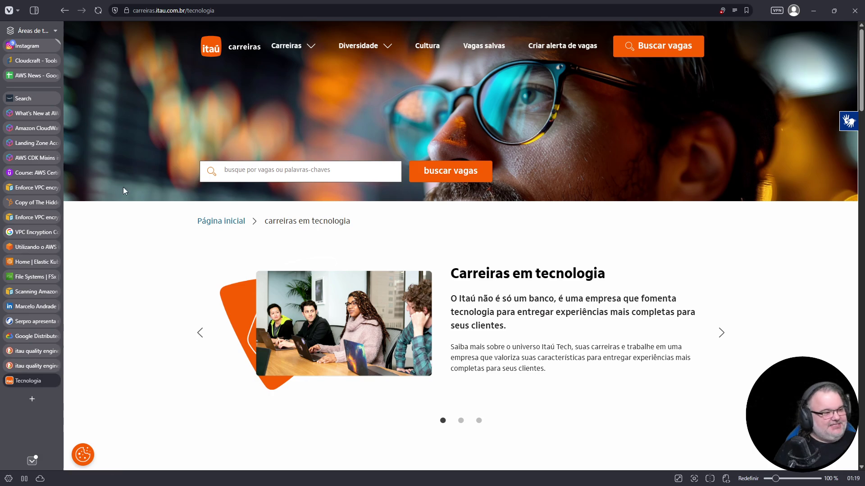
- Run a web search in a new start-page tab and open the Salesforce login result
click(31, 400)
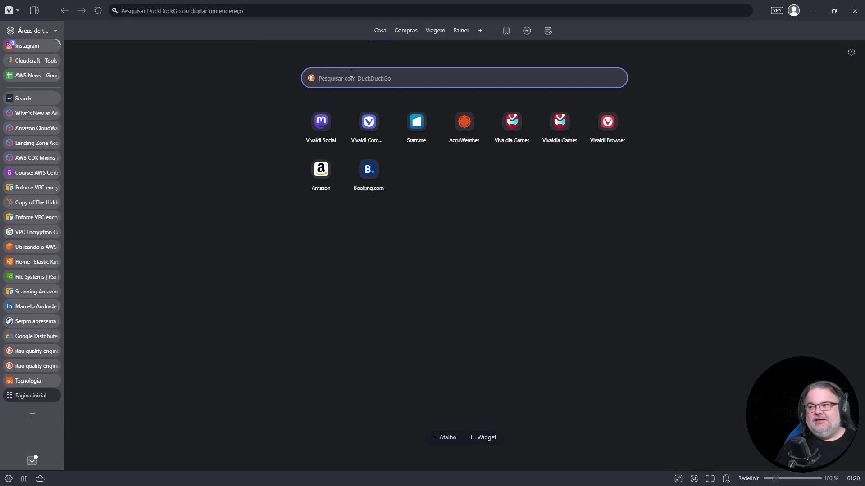
text(kubernetes)
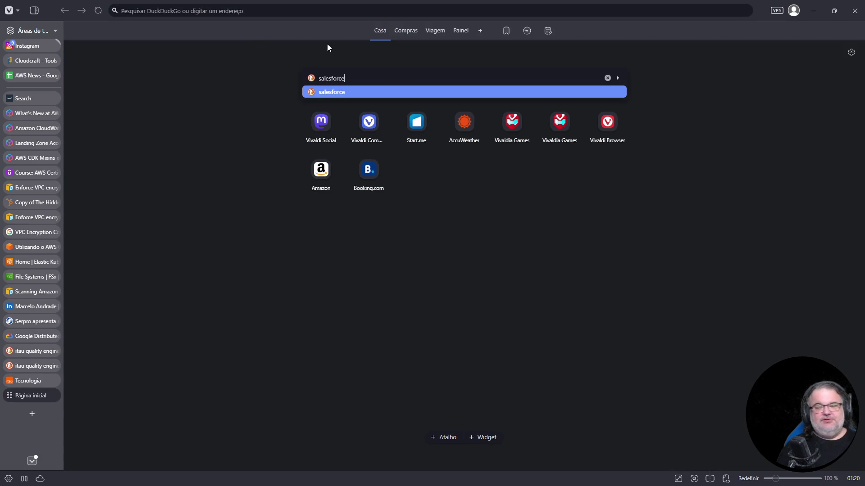
key(Return)
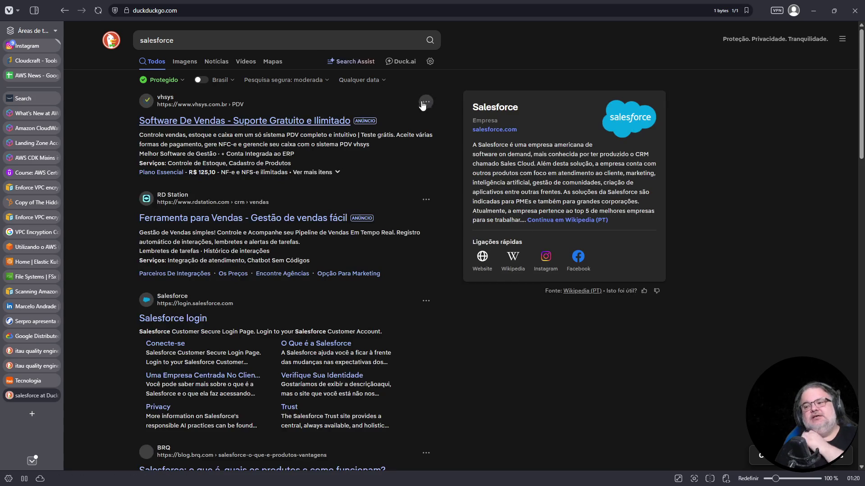
scroll(405, 118, down, 2)
scroll(410, 124, down, 2)
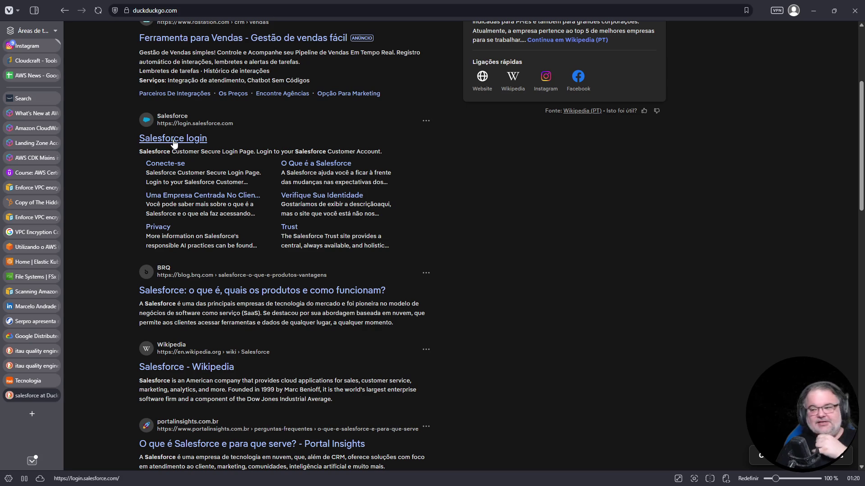
click(174, 140)
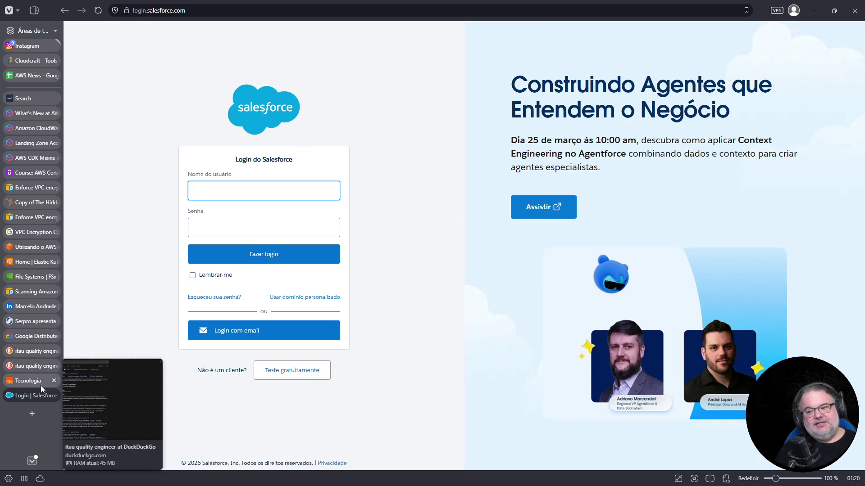
- Return to the LinkedIn tab and close the Serpro news article tab
click(36, 311)
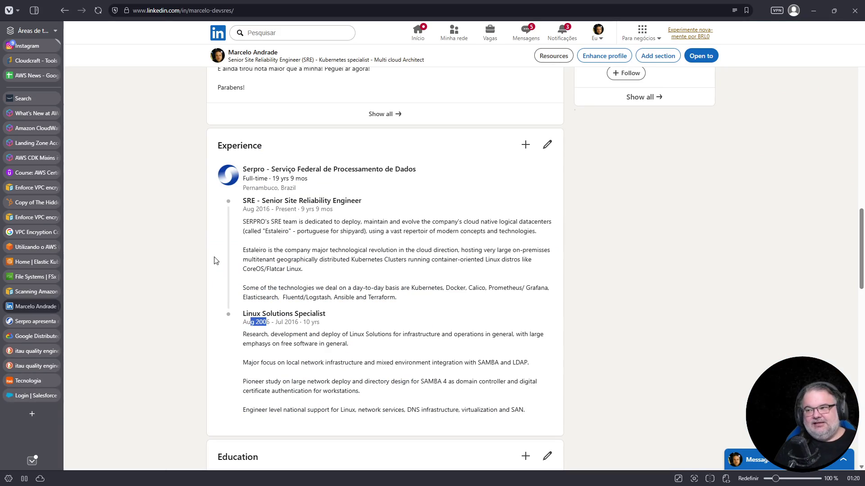
click(149, 271)
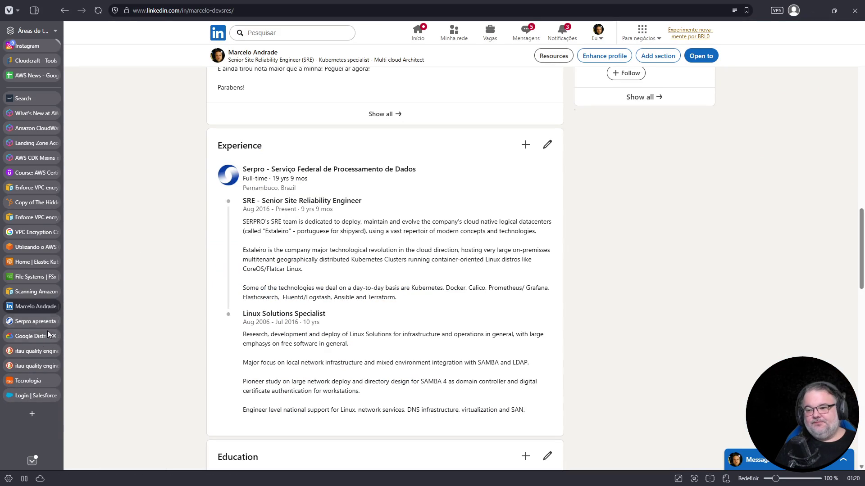
mouse_move(29, 392)
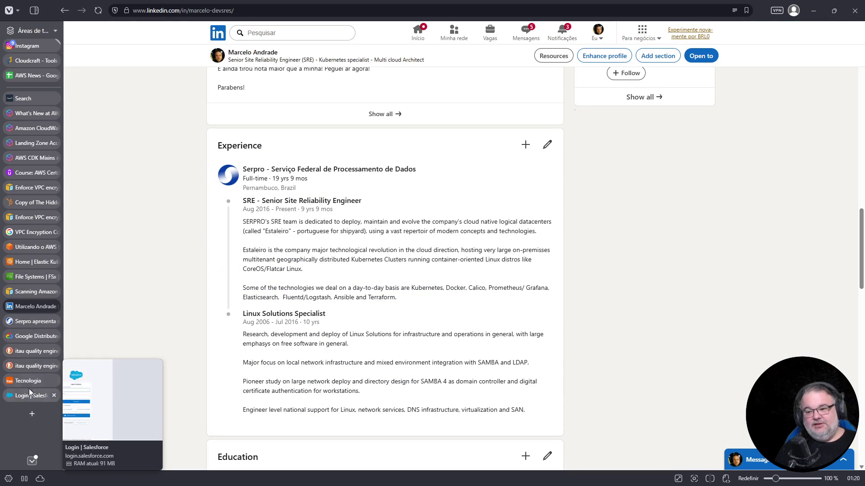
click(28, 322)
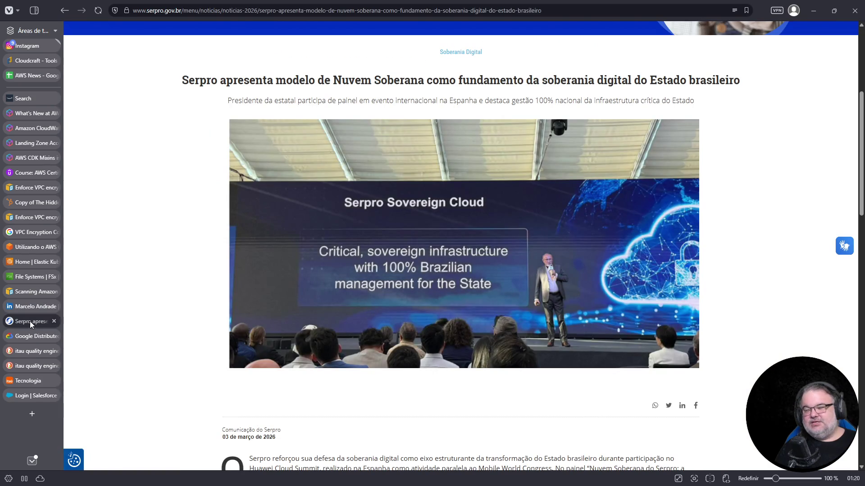
click(54, 322)
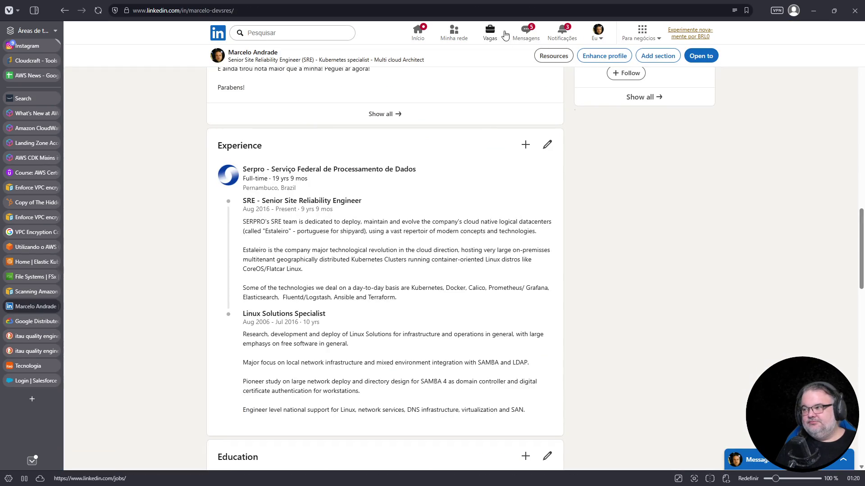
- Open LinkedIn Jobs and type 'junior fronten' as the search keyword
click(483, 34)
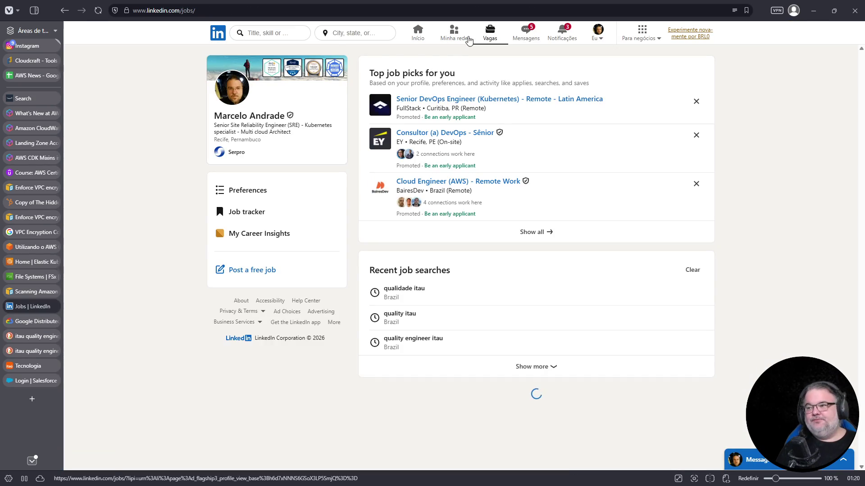
click(275, 33)
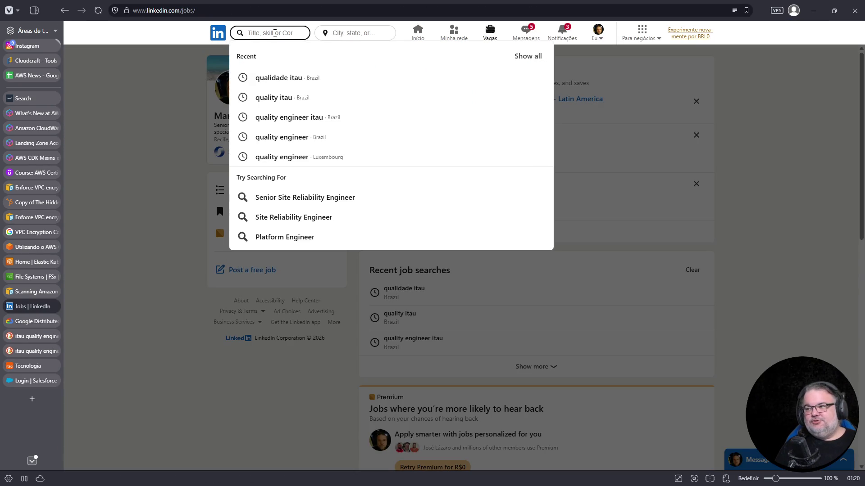
text(junior)
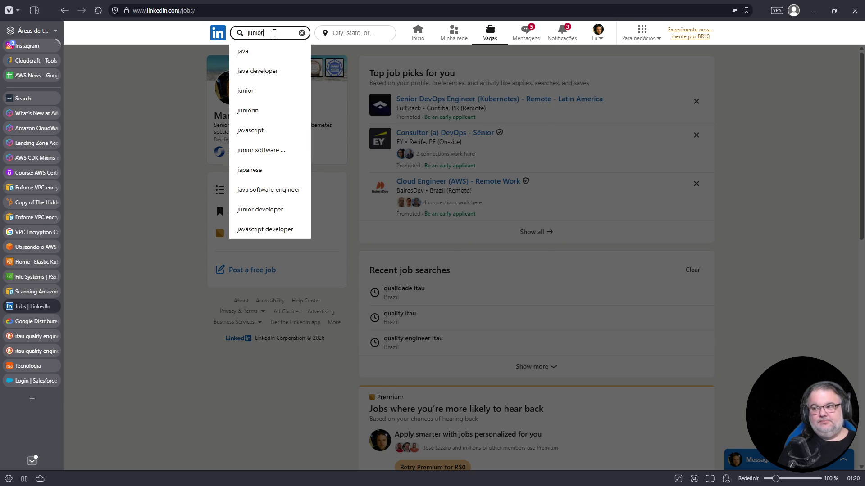
text( fronten)
- Correct the keyword to 'junior frontend', run it and browse the 2 Brazil results
key(BackSpace)
key(BackSpace)
key(BackSpace)
text(ntend)
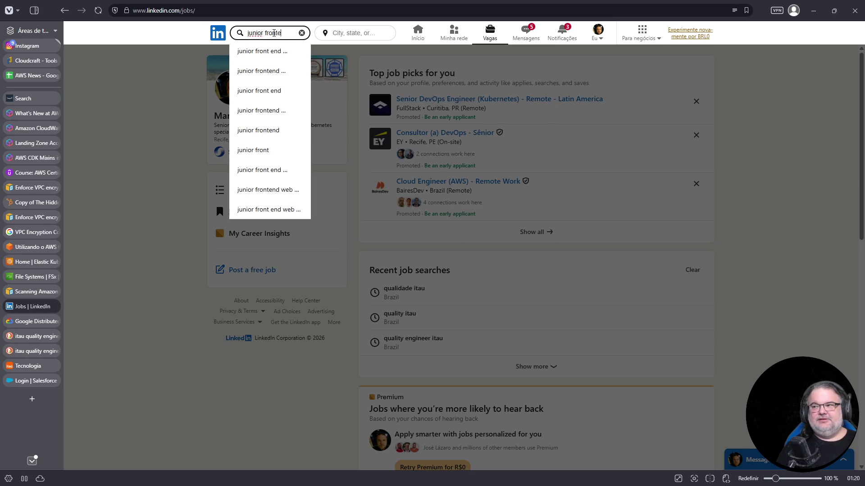
key(Return)
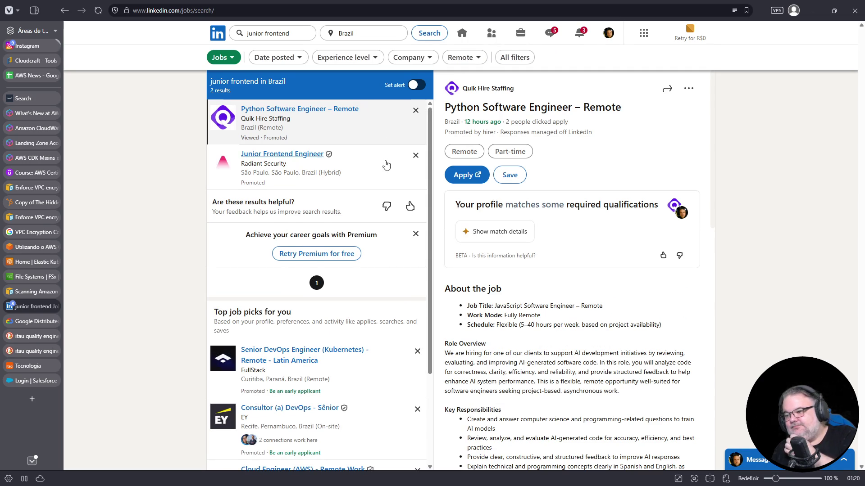
scroll(387, 189, down, 3)
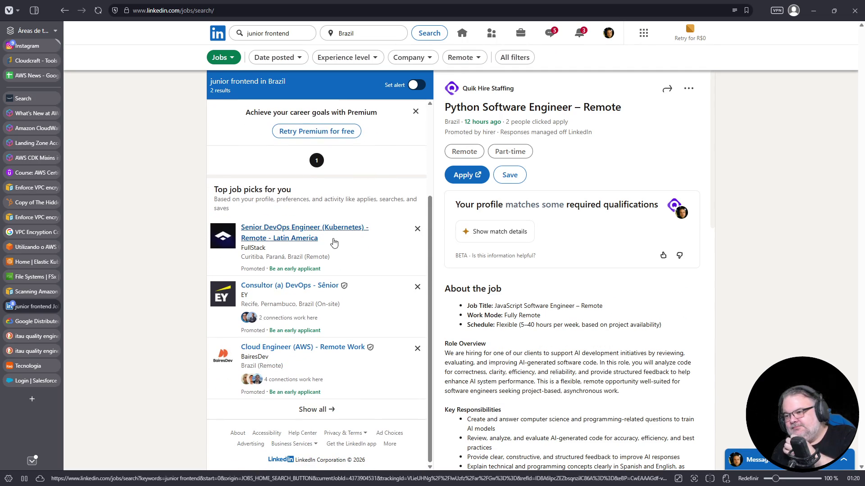
scroll(317, 179, up, 3)
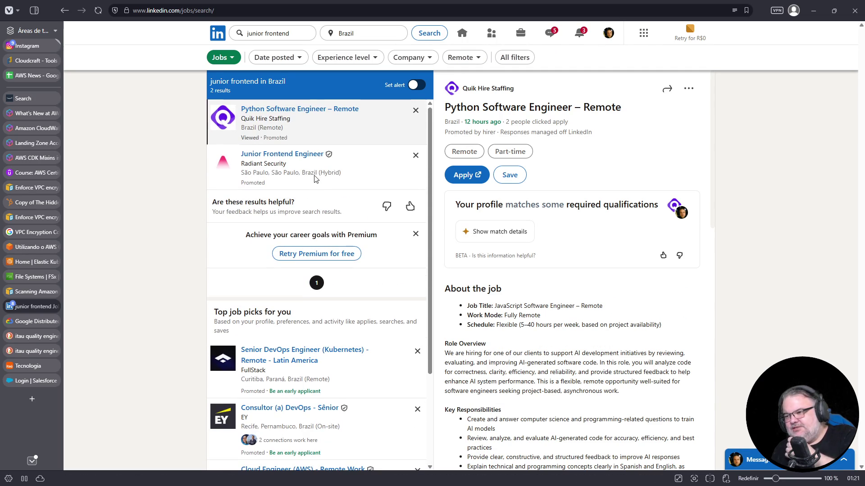
double_click(288, 31)
- Search 'junior full stack' and view the Serasa Experian, Nexxto, Teknisa, Miratech and FullStack listings
text(full stack)
key(Return)
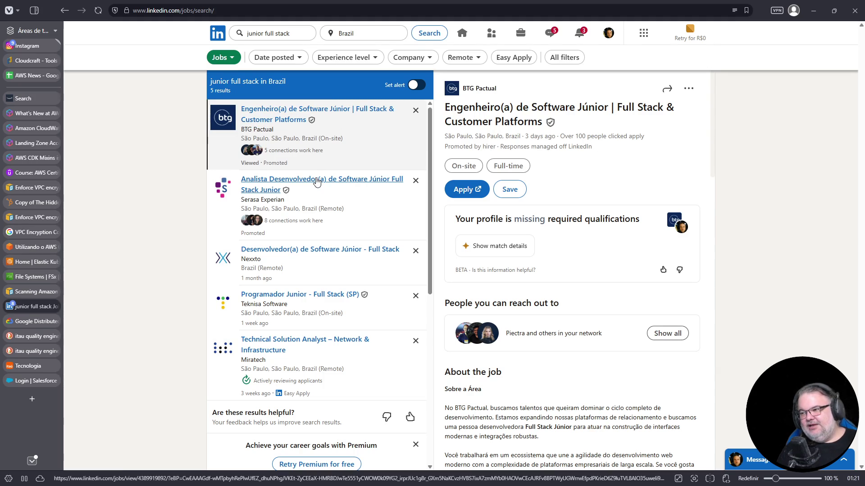
click(356, 212)
scroll(356, 213, down, 2)
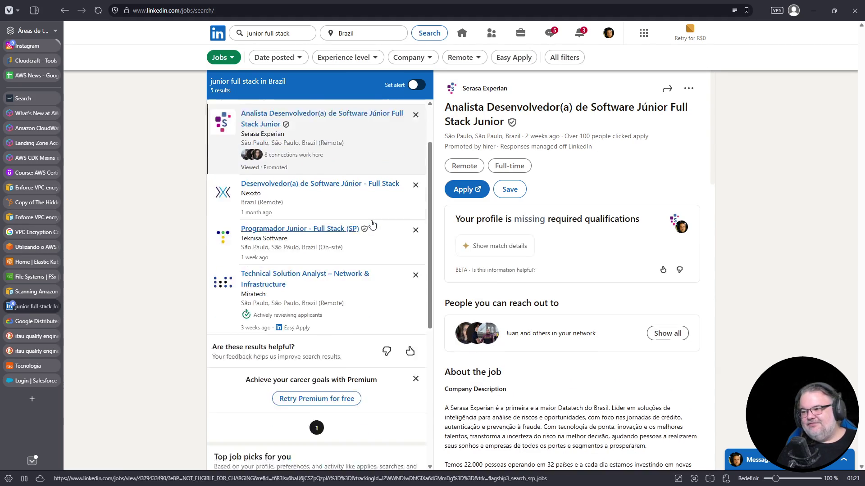
click(353, 179)
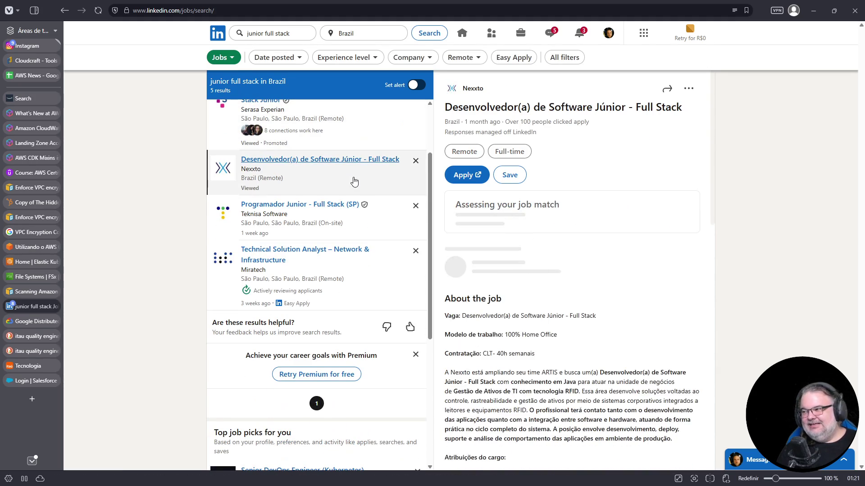
click(380, 235)
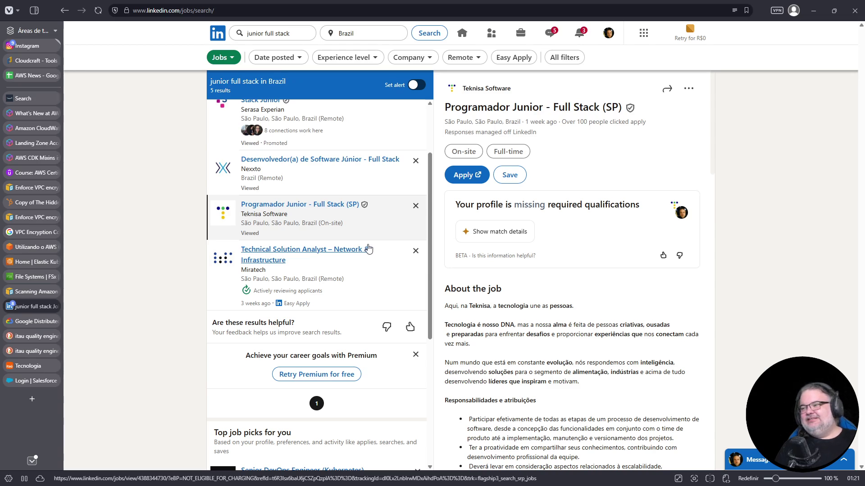
click(378, 287)
scroll(386, 285, down, 5)
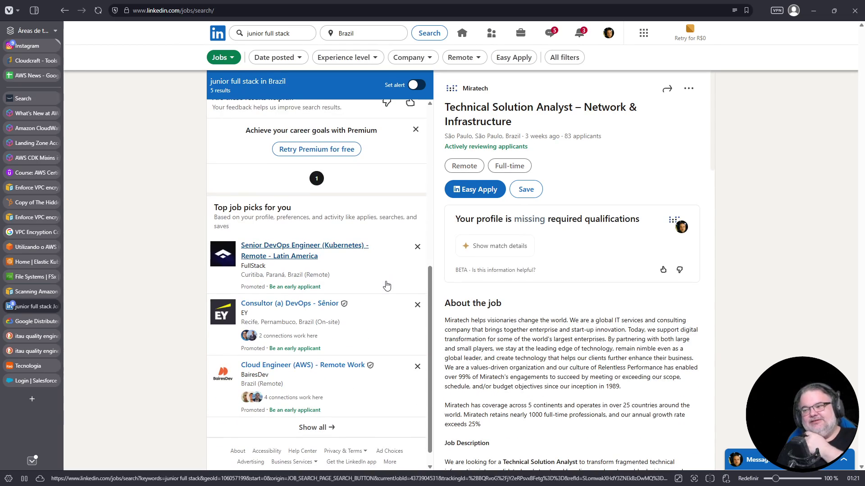
click(388, 277)
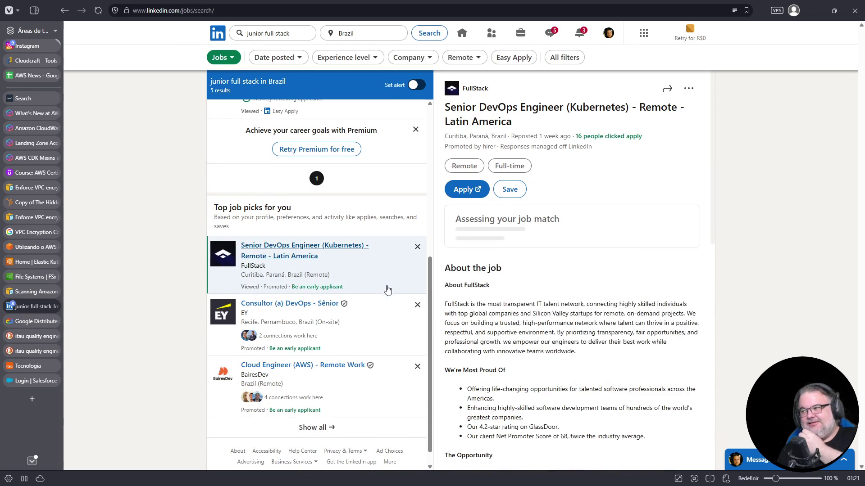
scroll(399, 327, up, 6)
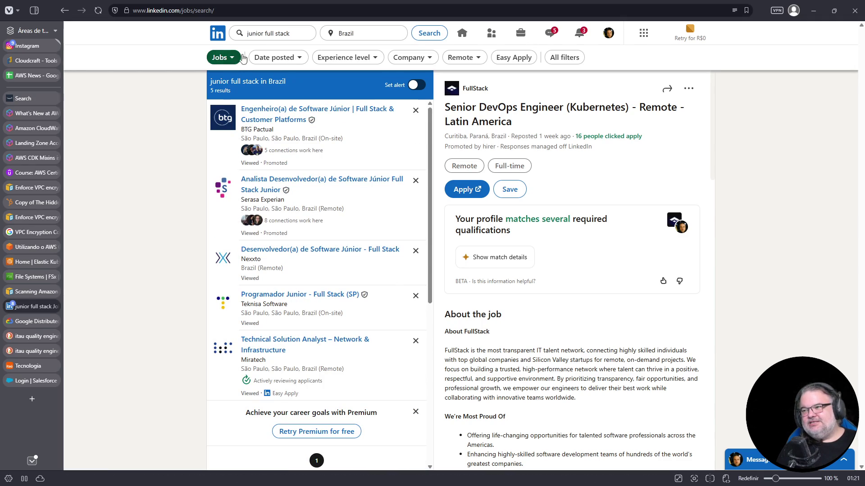
- Clear the Brazil location, rerun the search, and select 'full stack' in the keyword
click(401, 33)
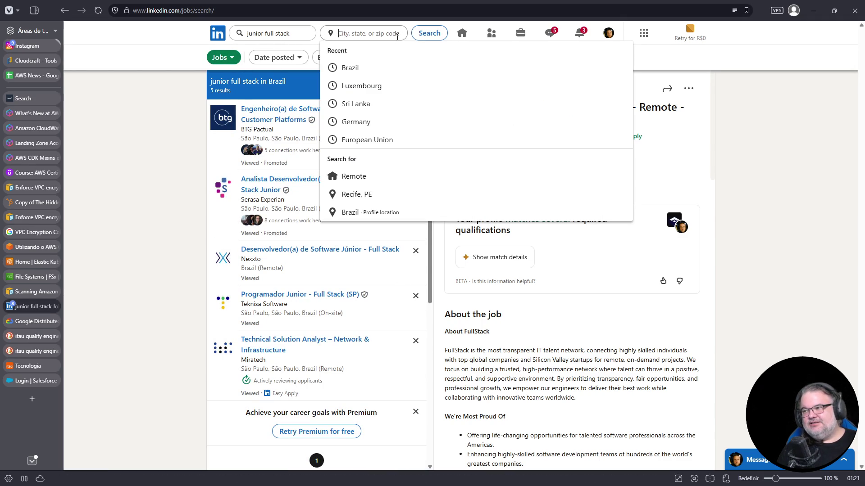
click(420, 37)
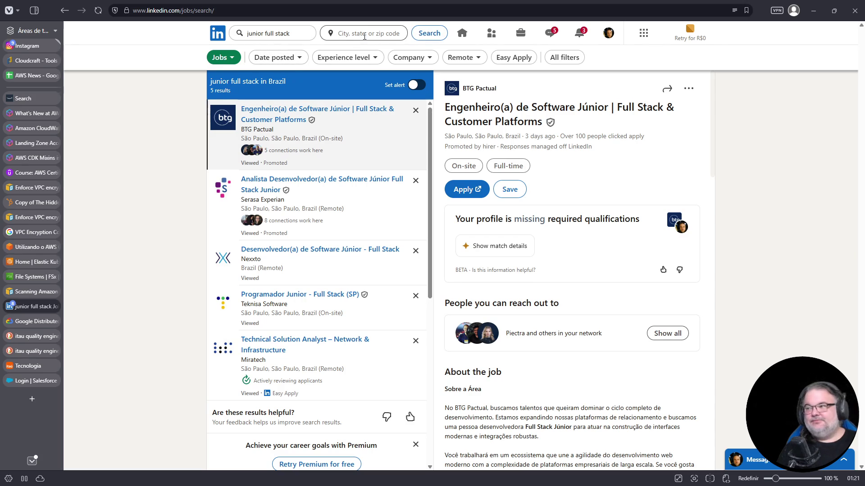
click(419, 35)
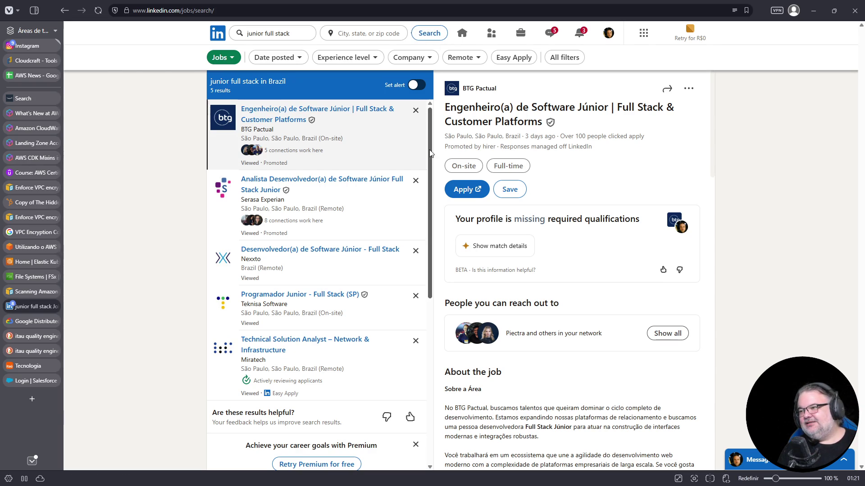
click(276, 34)
drag(266, 34, 292, 34)
- Search 'junior java' and view the BTG Pactual, ATECH and two BairesDev listings
text(b)
key(BackSpace)
text(java)
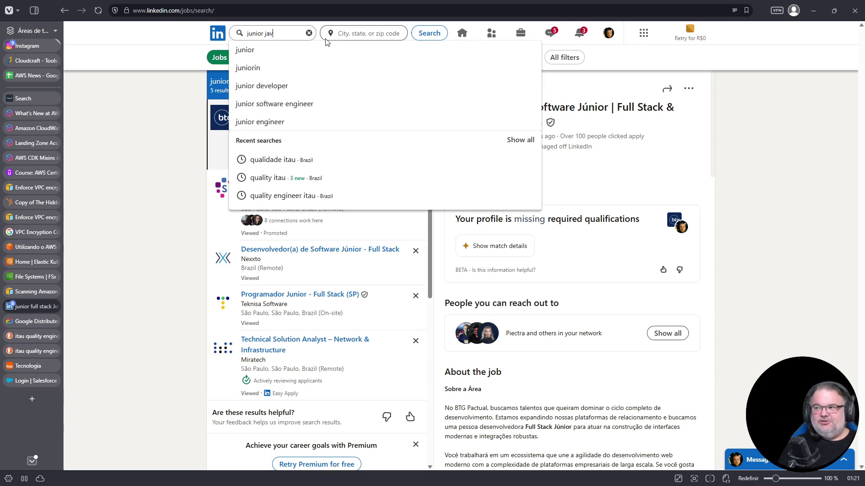
key(Return)
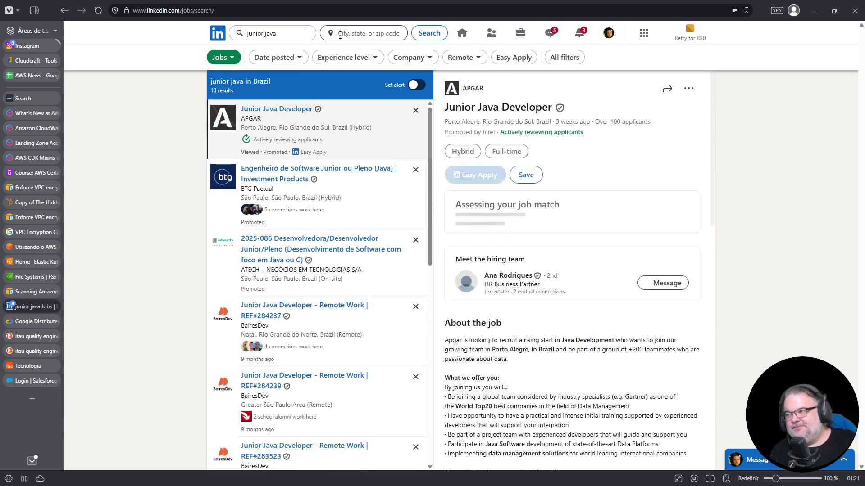
click(385, 208)
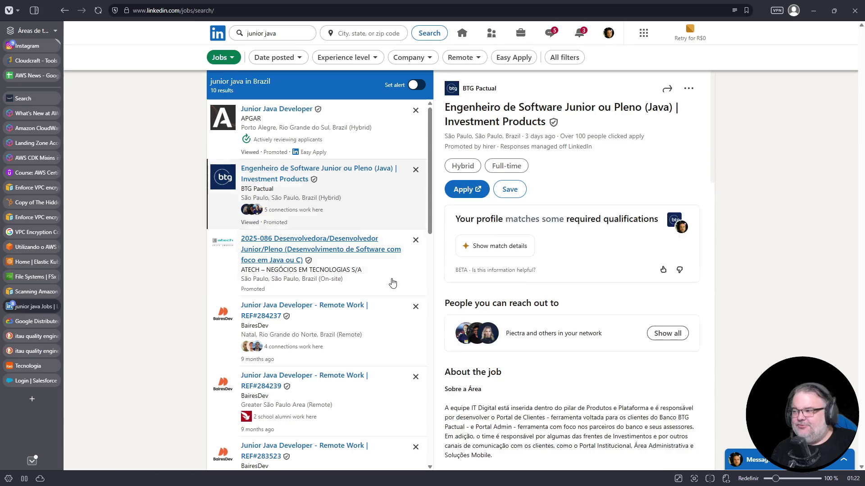
click(394, 283)
scroll(396, 252, down, 3)
click(377, 221)
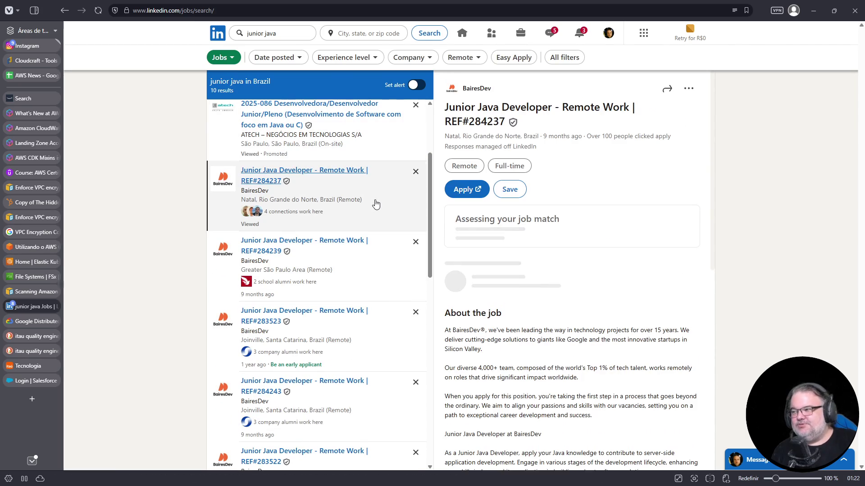
click(378, 280)
- Review the TOTVS junior software engineering and Senior DevOps Engineer (Kubernetes, GCP) listings
scroll(378, 280, down, 10)
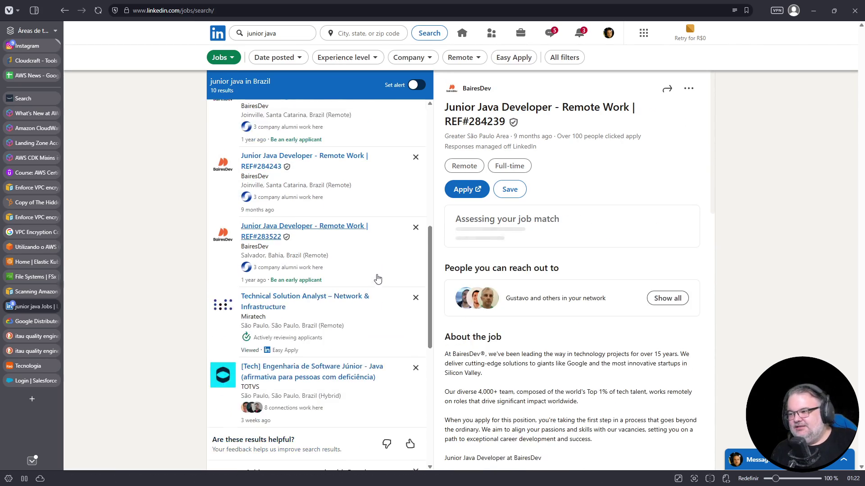
click(365, 179)
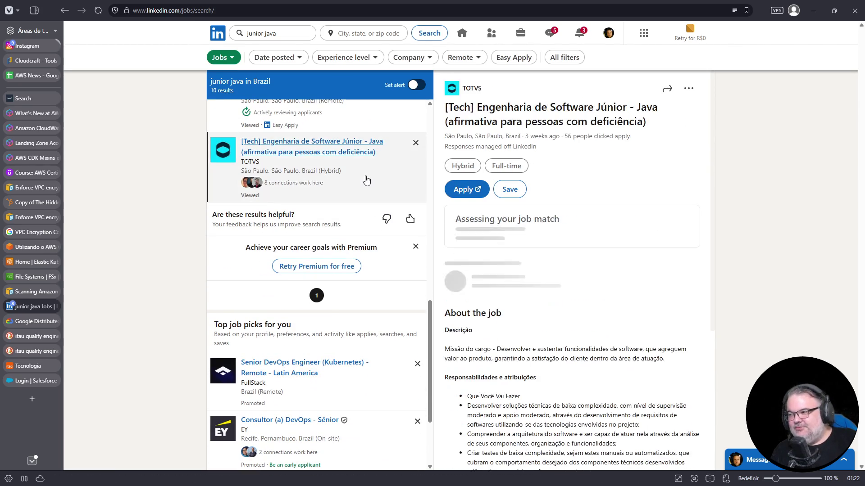
scroll(365, 179, down, 3)
click(377, 264)
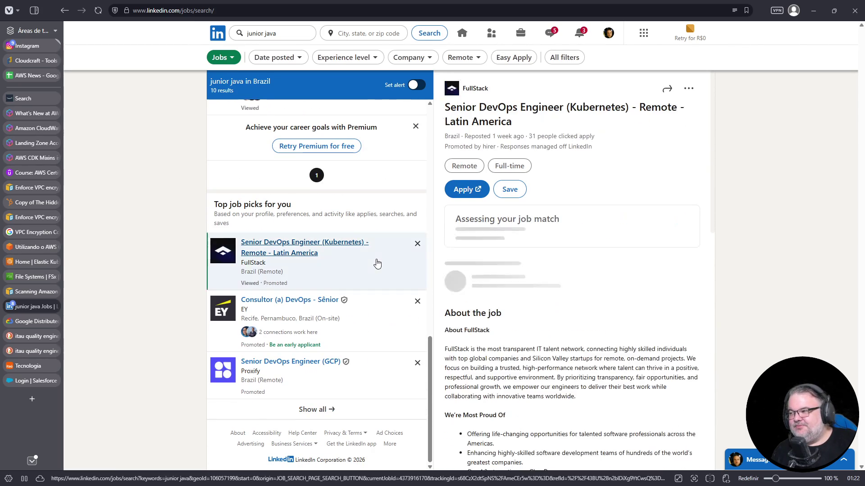
click(356, 391)
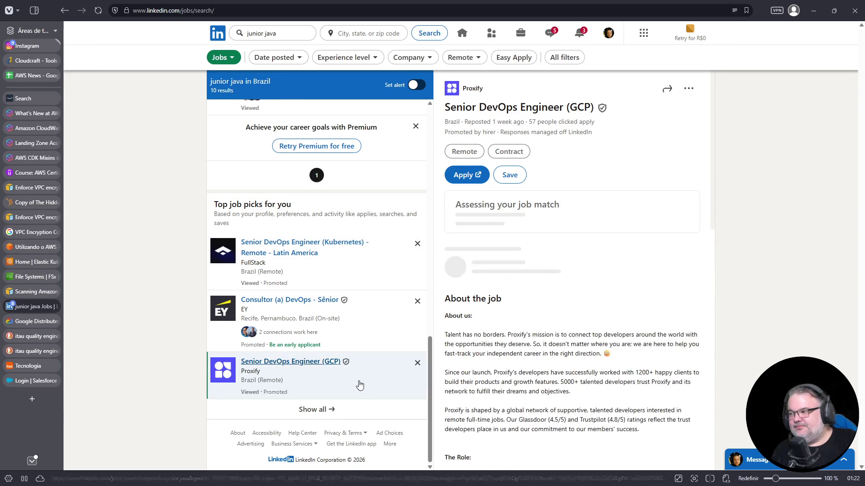
scroll(370, 302, up, 5)
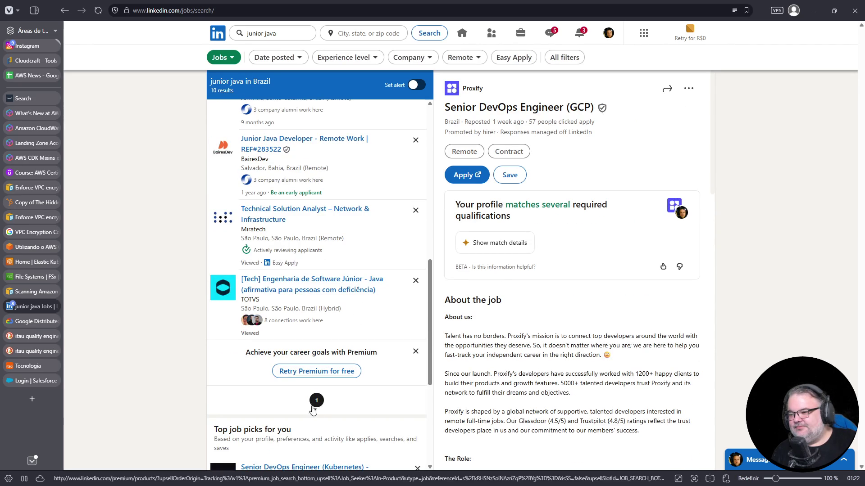
scroll(370, 361, up, 10)
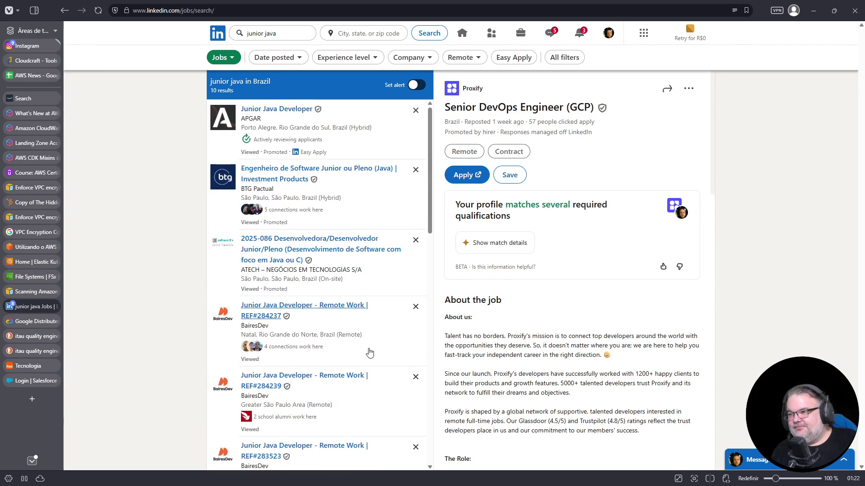
click(272, 36)
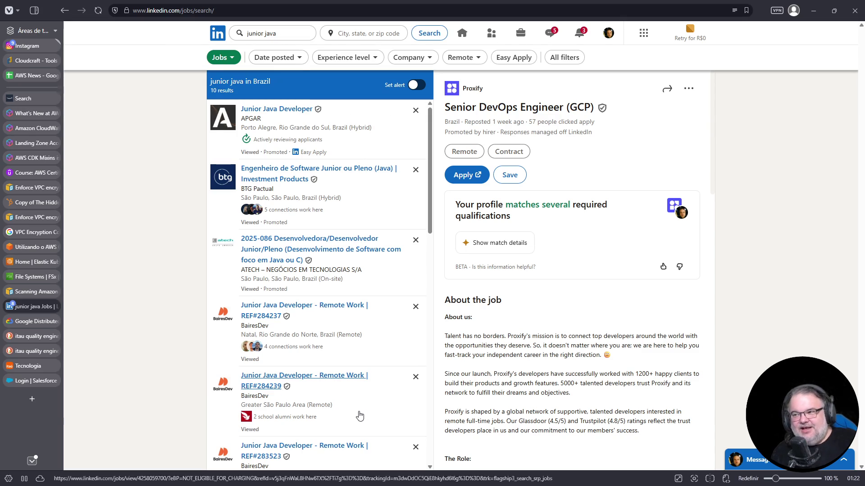
click(278, 33)
- Search 'junior javascript', view the Miratech listing, close the Premium card and rerun the search
text(script)
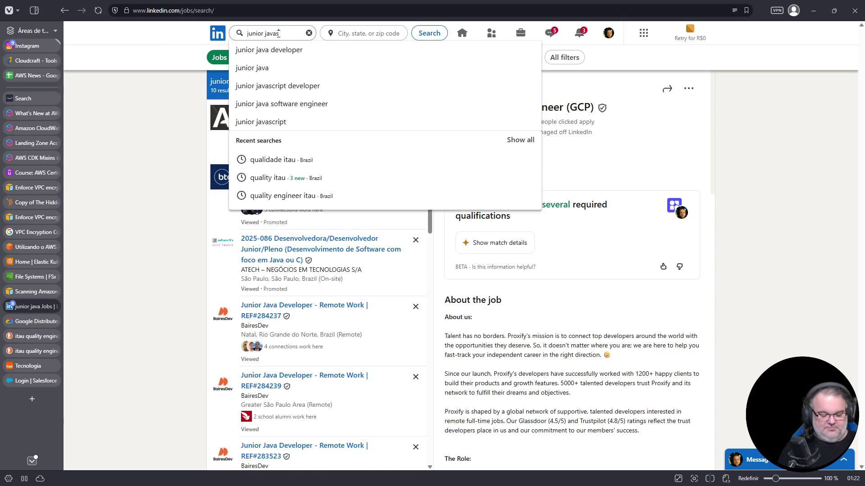
key(Return)
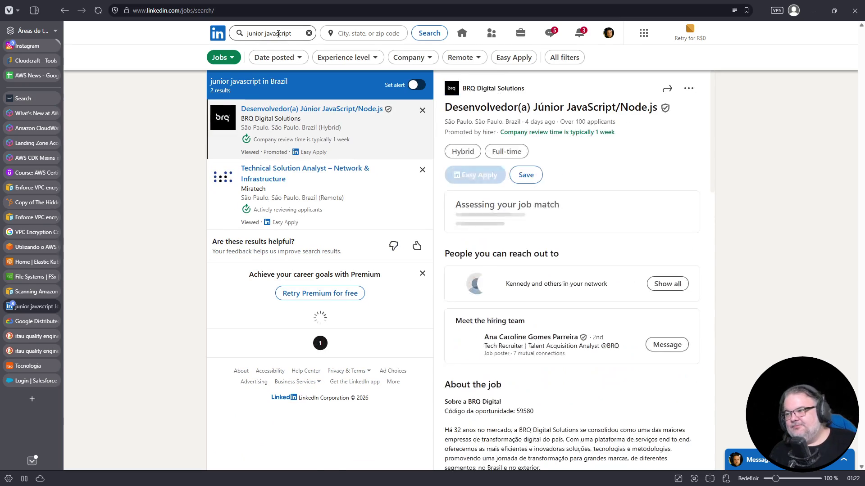
click(383, 206)
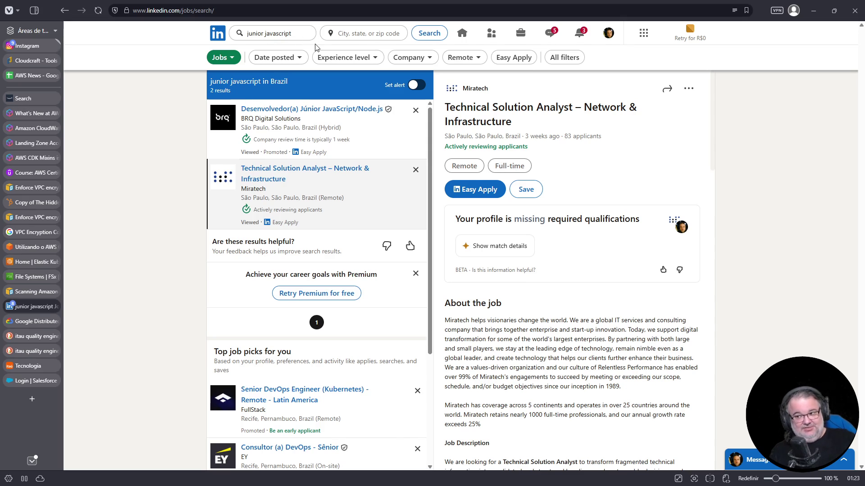
click(416, 274)
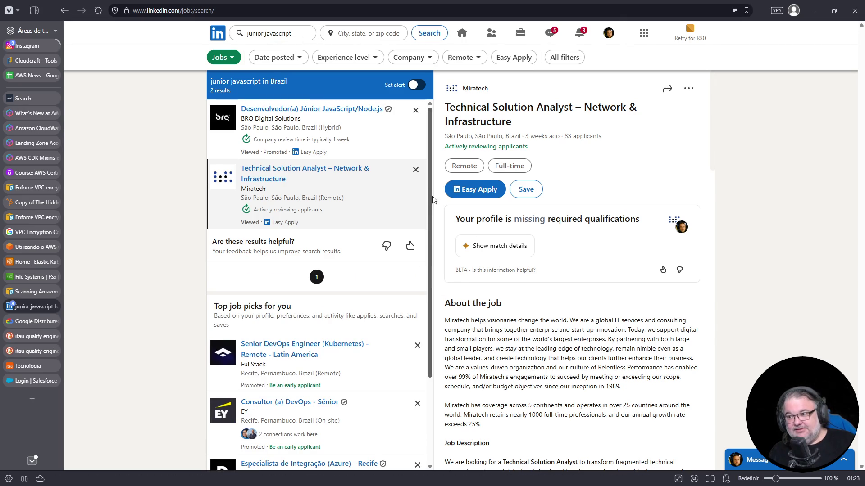
click(365, 33)
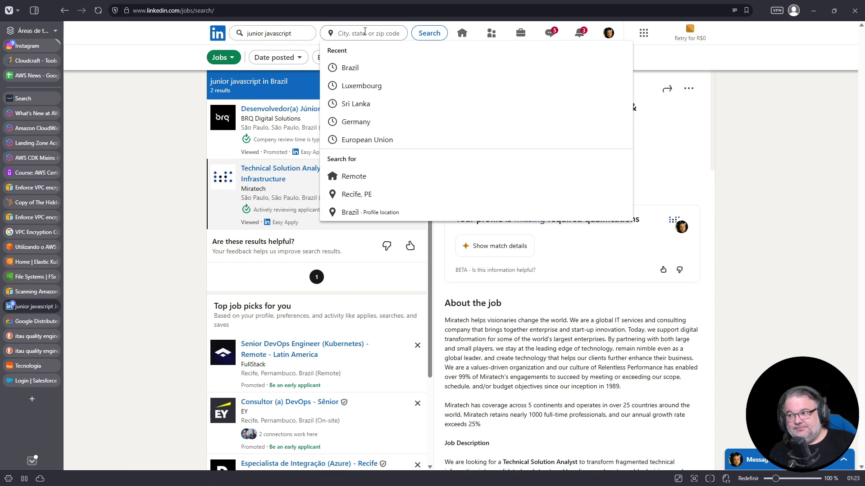
click(433, 33)
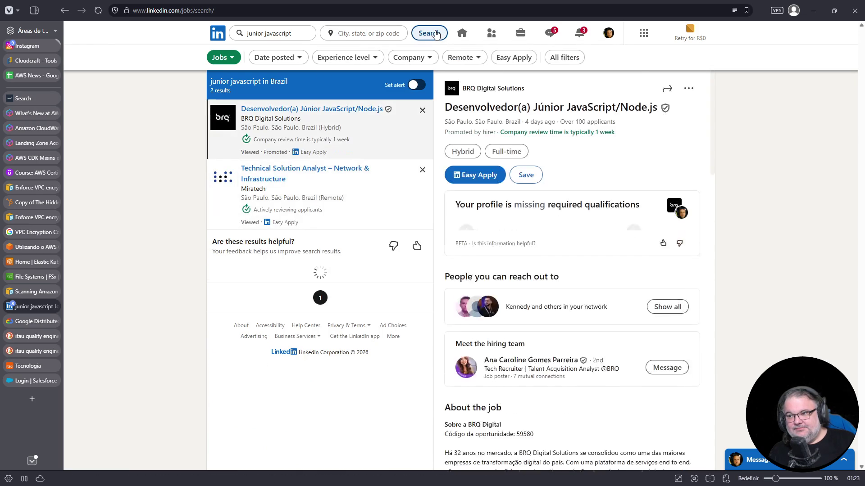
double_click(277, 33)
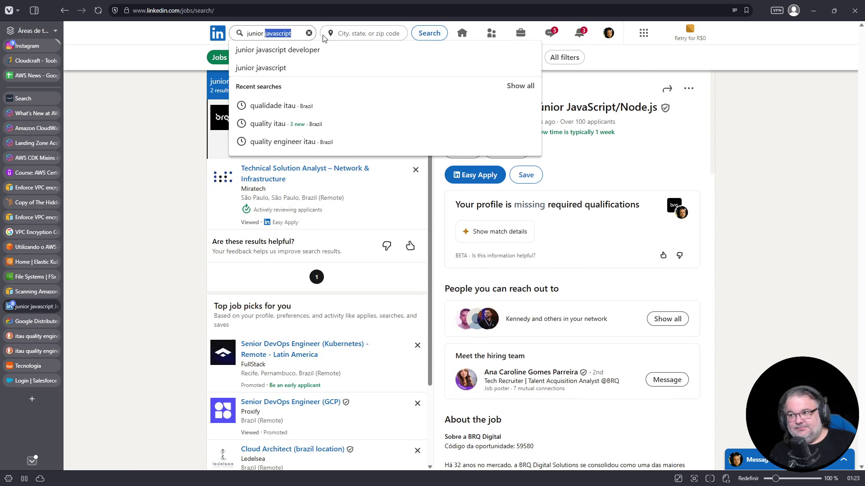
- Search 'junior python' and read the Junior Python Developer and Telnyx Python engineer listings
text(python)
key(Return)
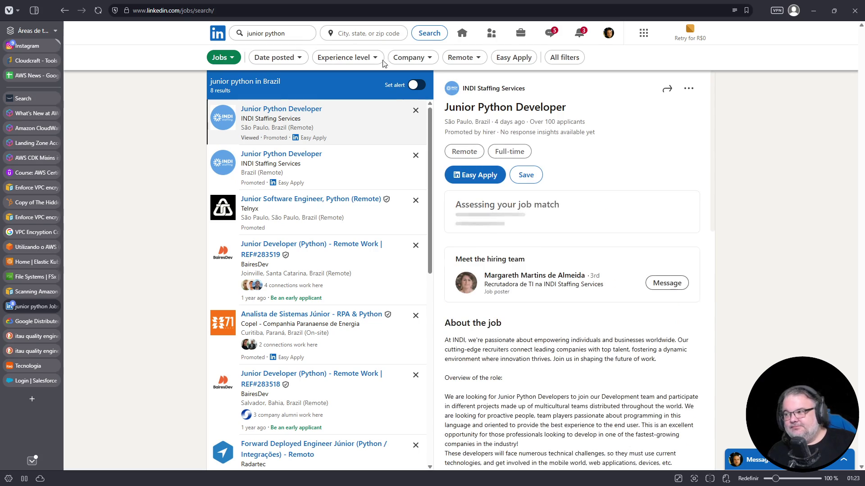
click(358, 172)
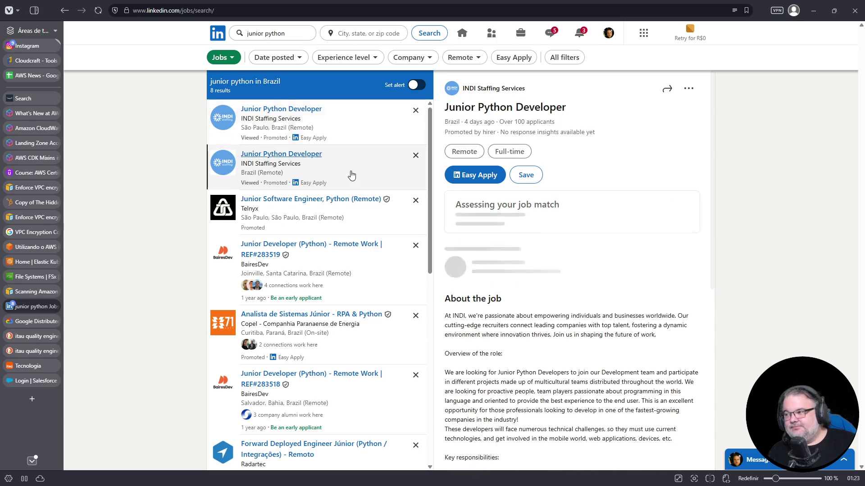
click(365, 230)
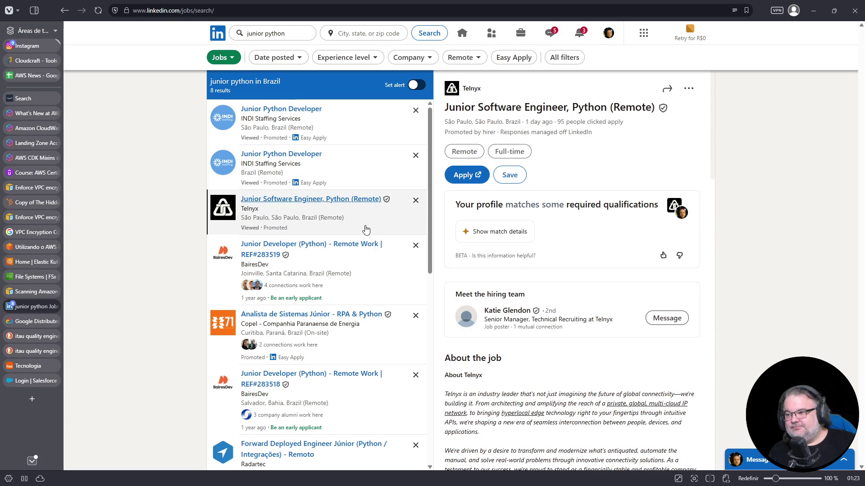
scroll(365, 229, down, 3)
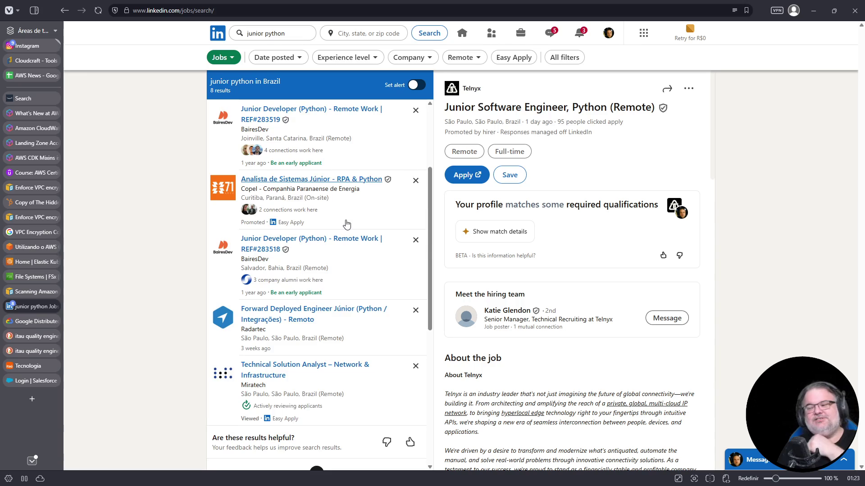
scroll(346, 223, down, 5)
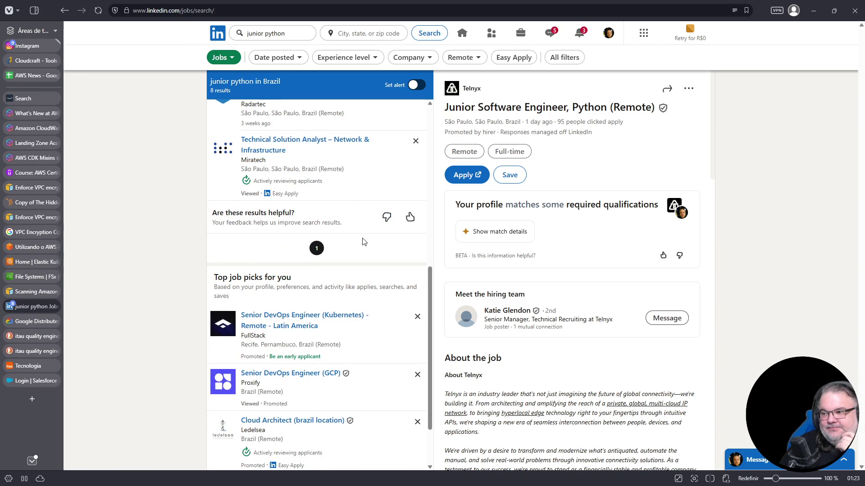
scroll(364, 241, up, 7)
scroll(364, 242, up, 1)
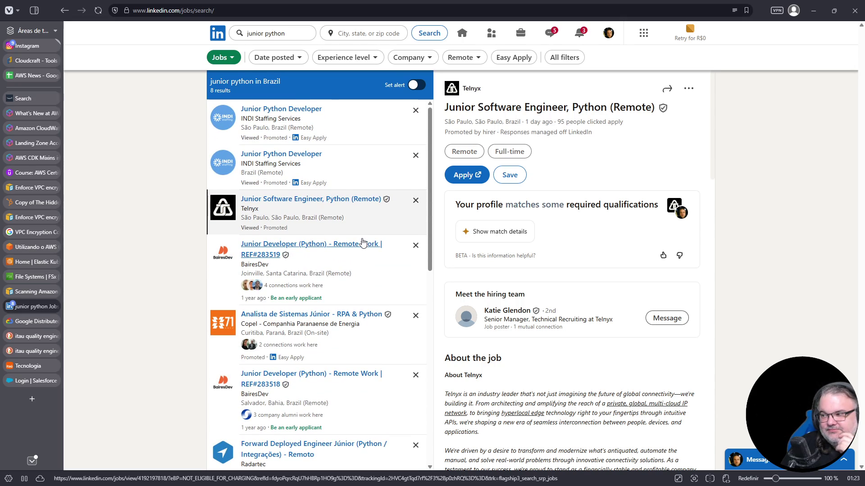
scroll(362, 242, down, 10)
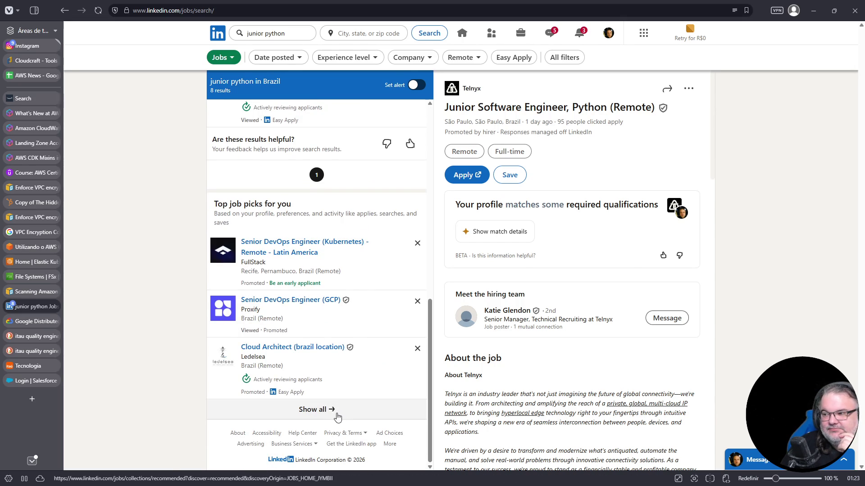
scroll(345, 270, up, 10)
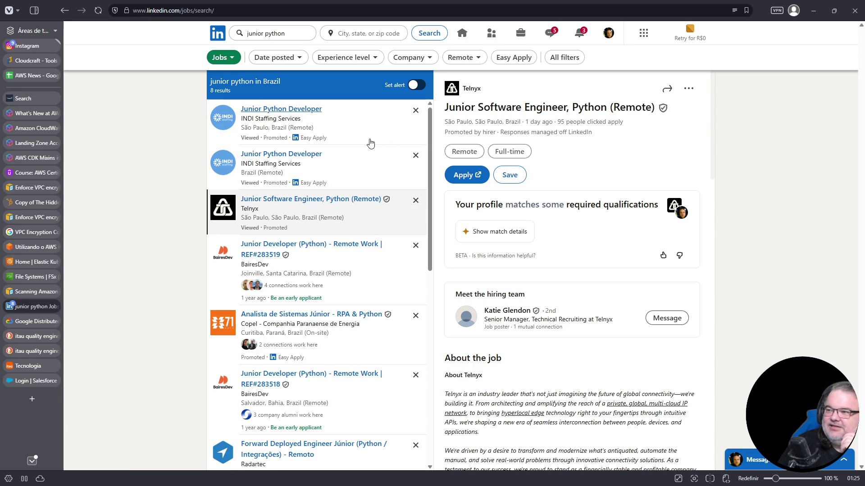
- Dismiss the search category choices and switch to the Salesforce login tab
click(237, 60)
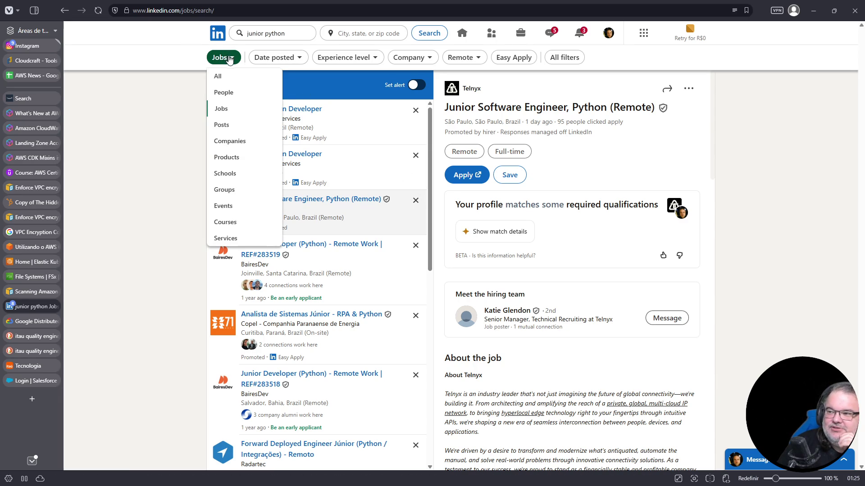
click(141, 124)
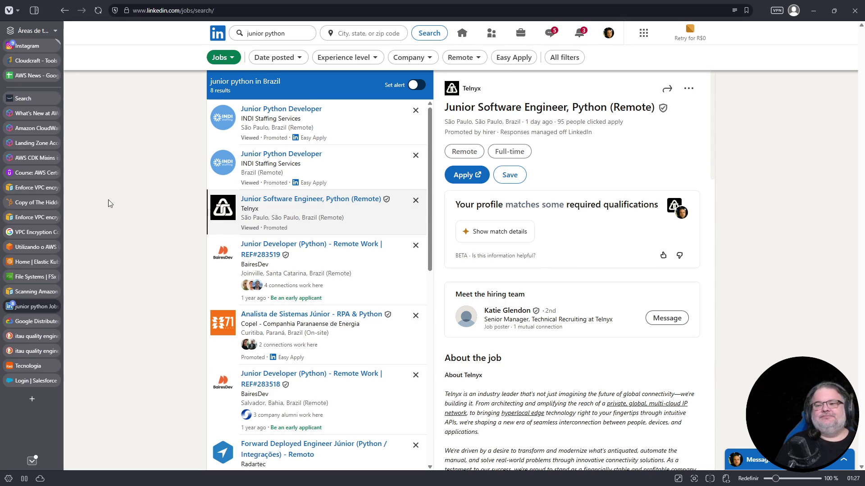
click(43, 381)
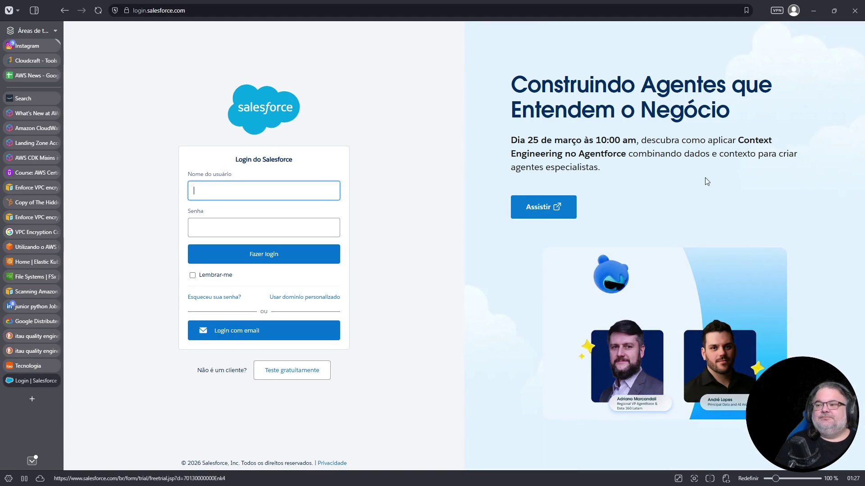
- Leave the junior python results and search LinkedIn jobs for 'salesforce' in Brazil
click(36, 307)
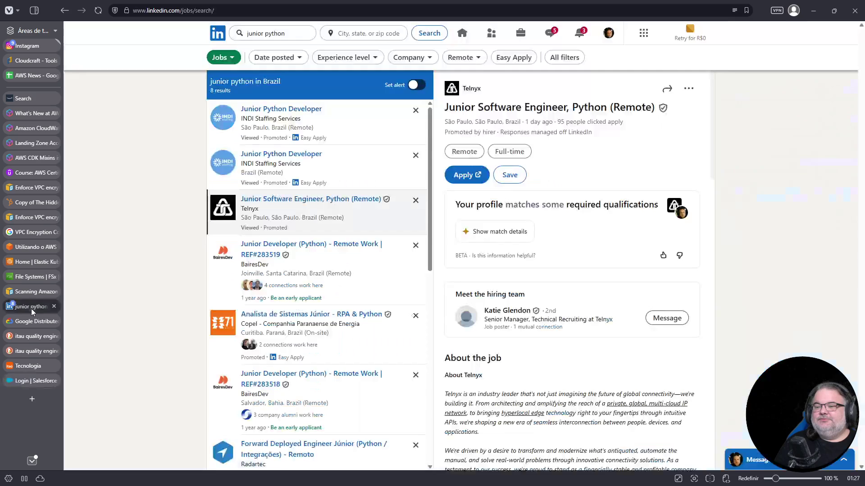
click(276, 30)
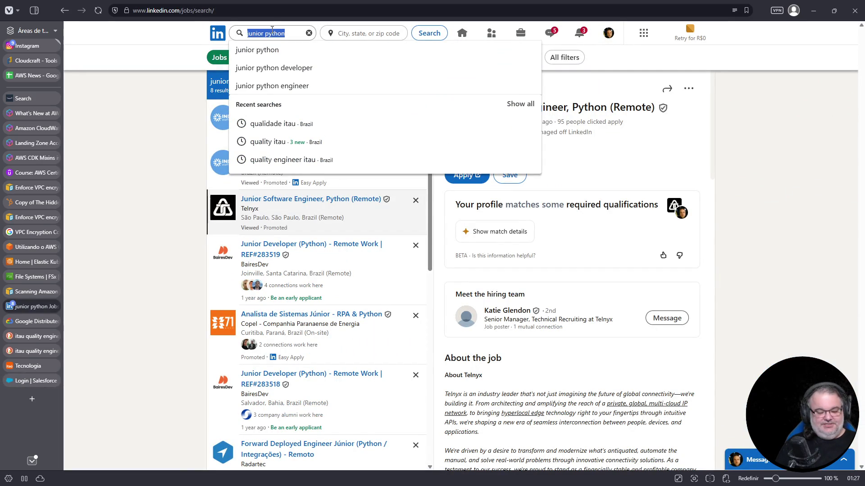
text(salesforce)
key(Return)
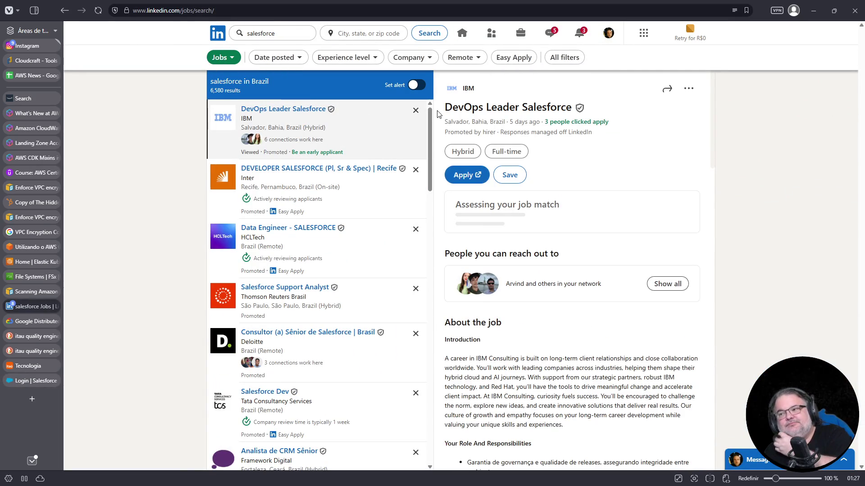
scroll(405, 118, down, 3)
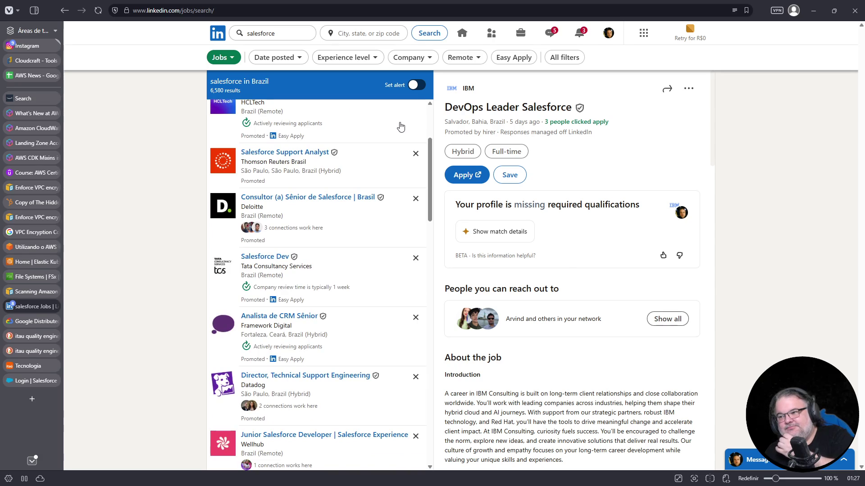
- View the Salesforce Support Analyst posting and scroll the results list to the bottom
click(376, 177)
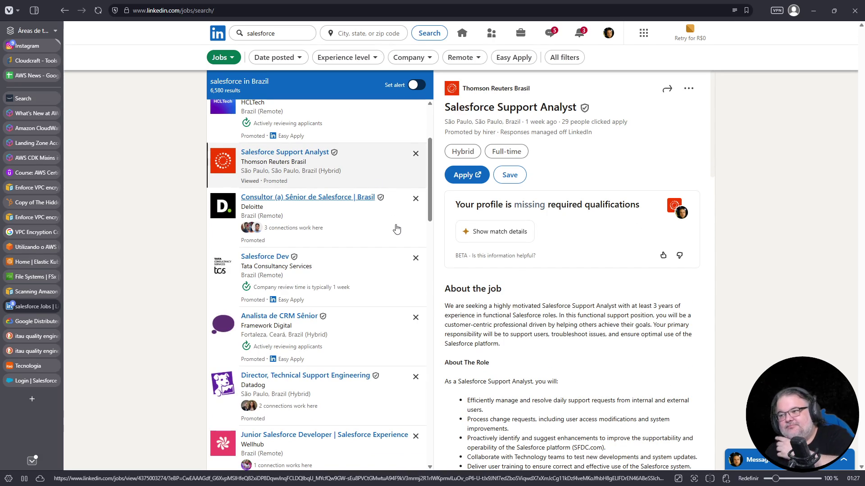
scroll(396, 220, down, 2)
scroll(384, 223, down, 2)
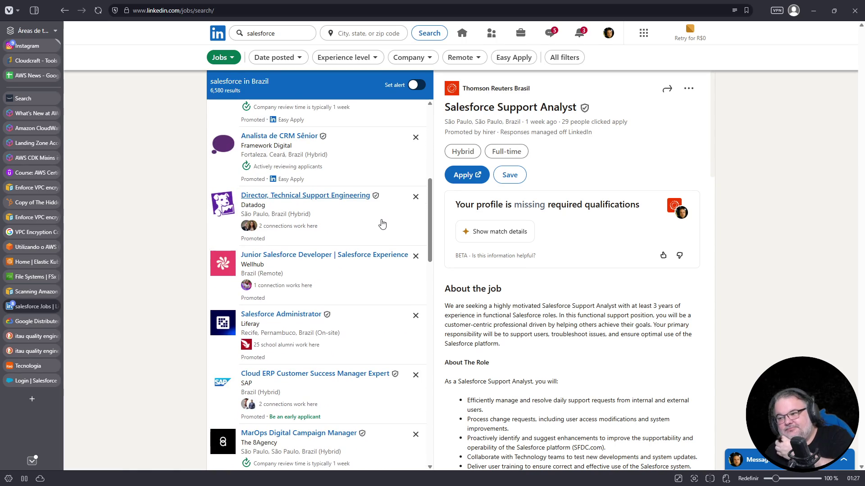
scroll(382, 224, down, 3)
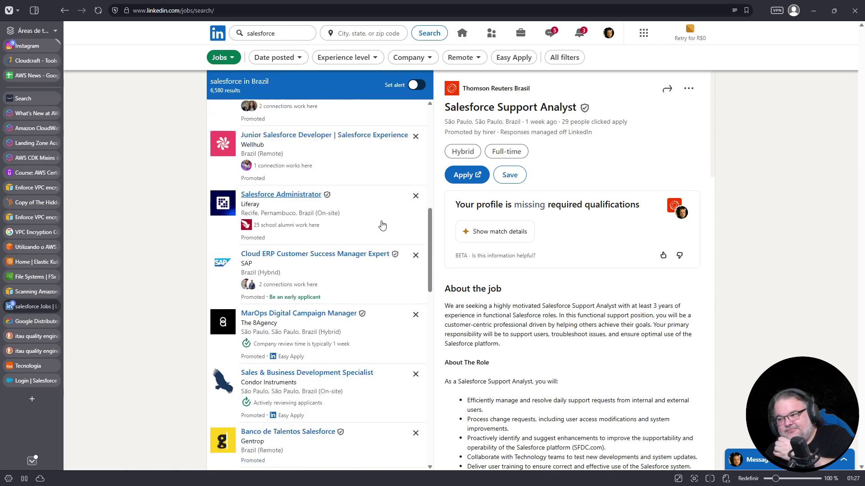
scroll(382, 225, down, 2)
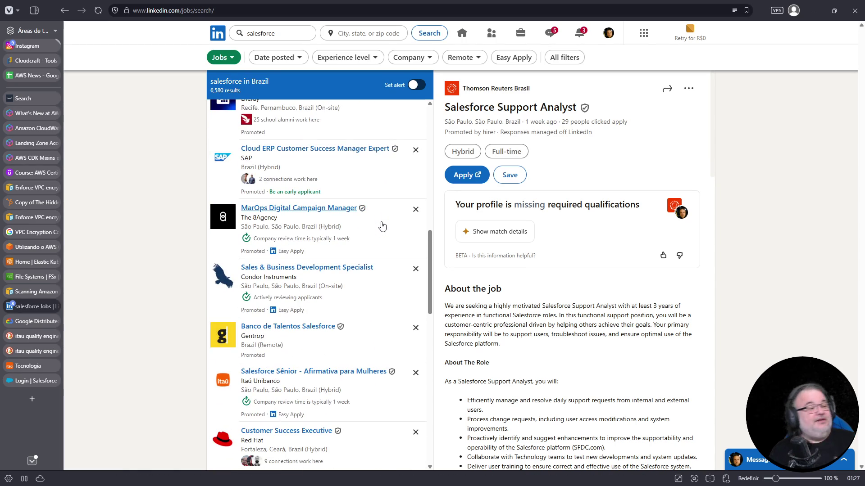
scroll(383, 235, down, 7)
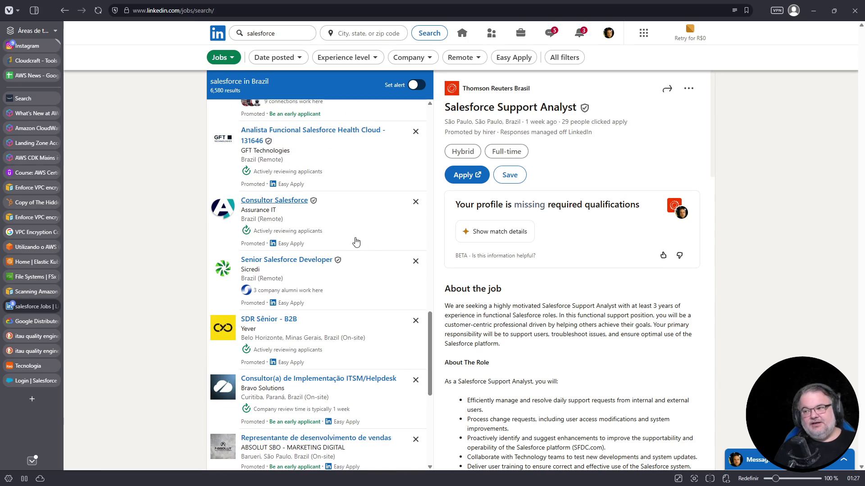
scroll(356, 238, down, 1)
scroll(355, 238, down, 5)
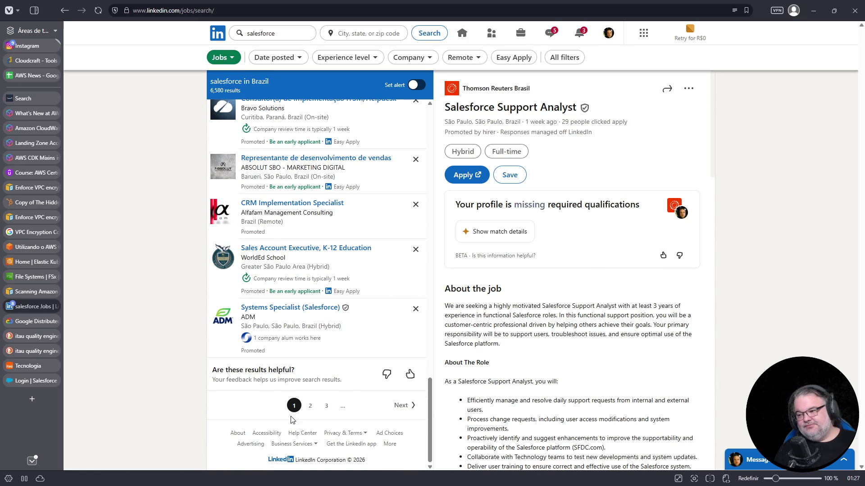
- Go to the second page of salesforce results and scan its listings
click(306, 409)
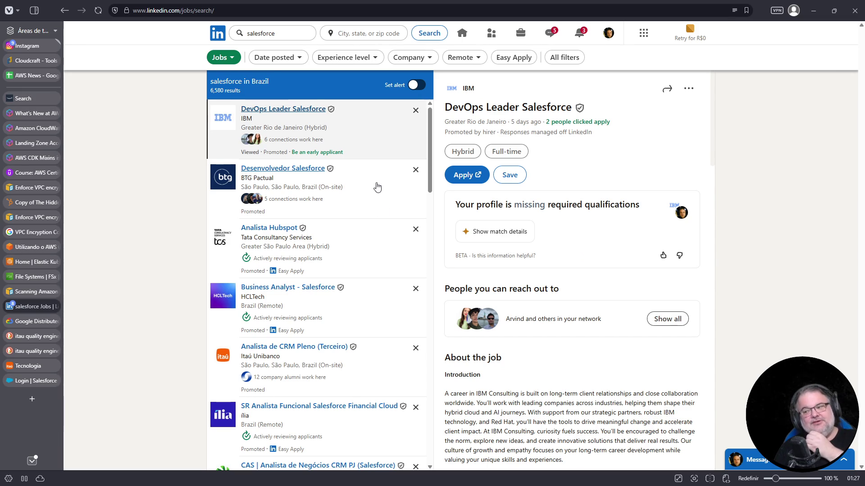
scroll(373, 264, down, 3)
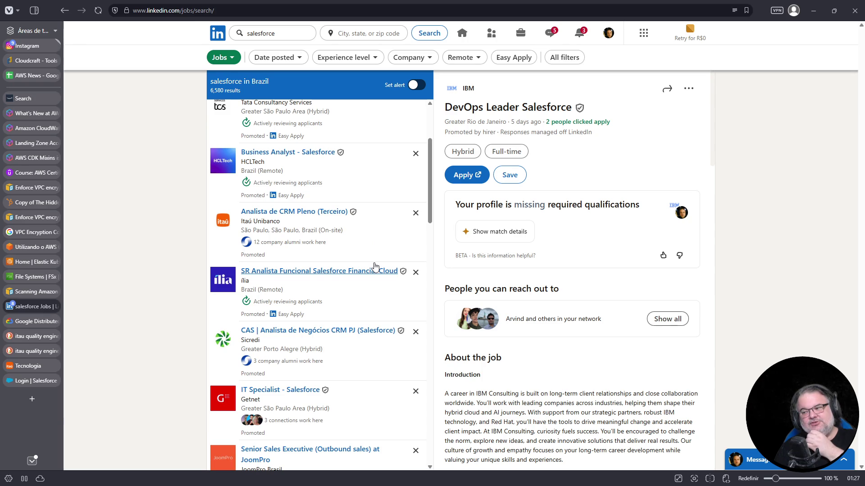
scroll(374, 266, down, 2)
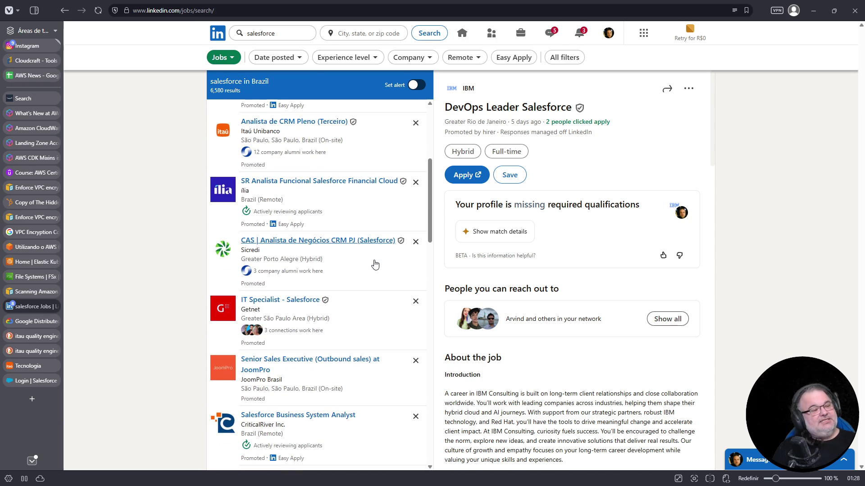
scroll(393, 243, down, 4)
scroll(390, 236, down, 1)
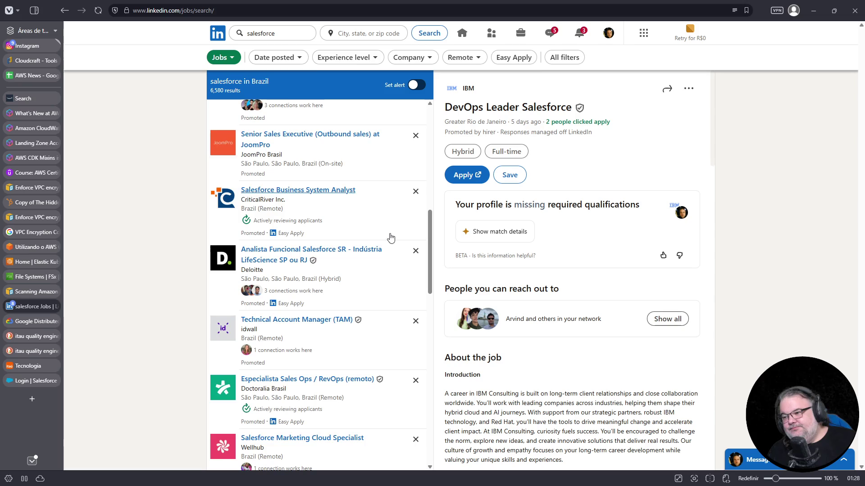
click(287, 31)
- Refine the job search to 'salesforce jr' and browse the 123 Brazil results
text(jr)
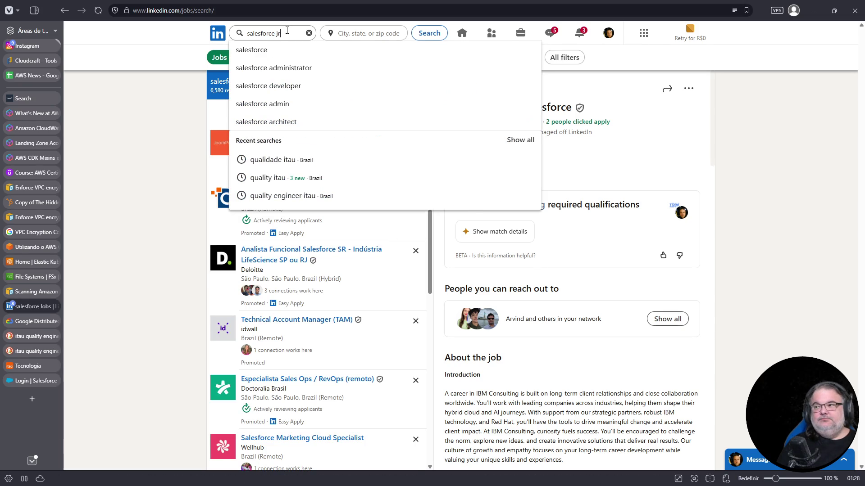
key(Return)
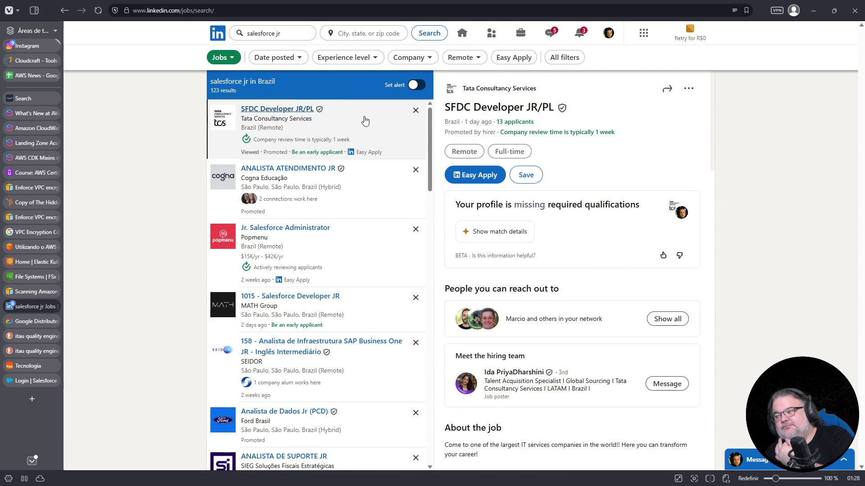
scroll(406, 130, down, 4)
scroll(381, 152, up, 5)
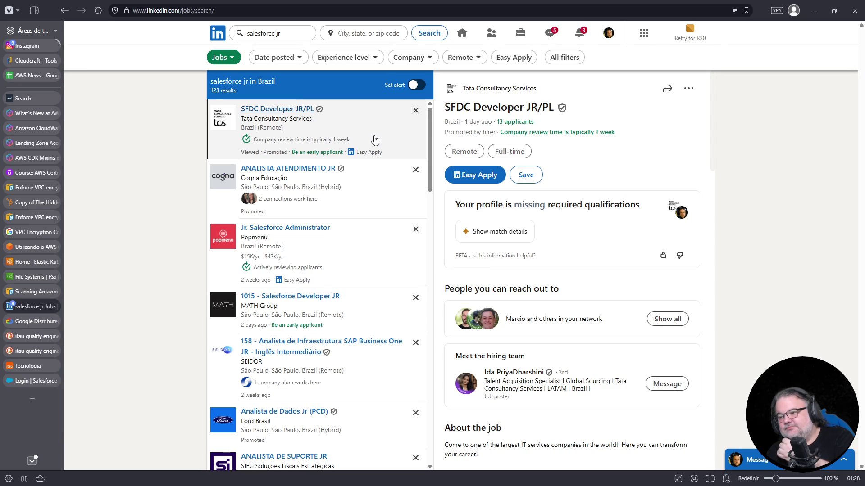
scroll(610, 154, down, 4)
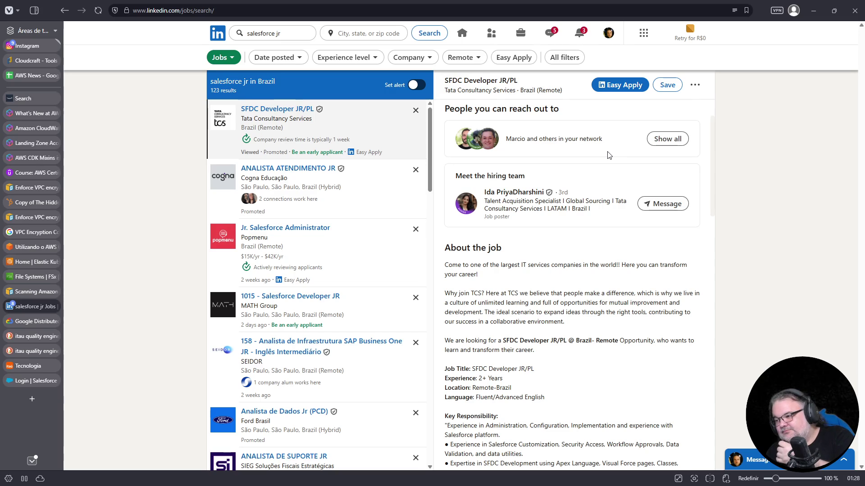
scroll(610, 155, down, 2)
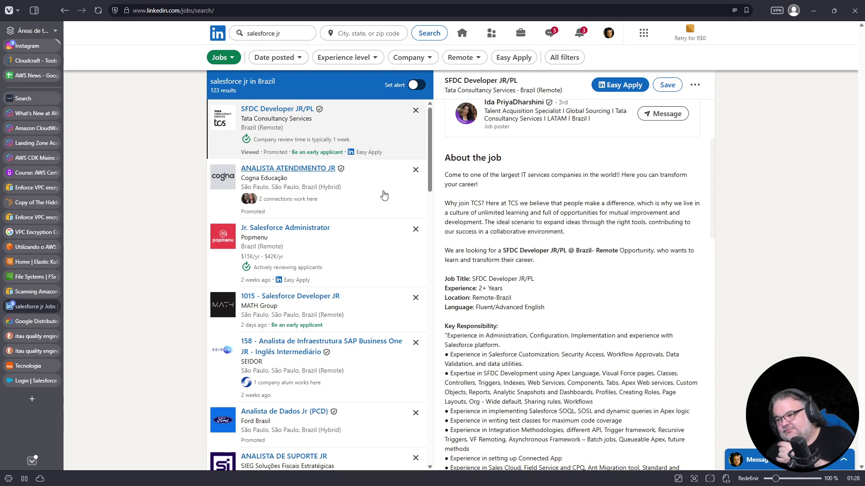
scroll(383, 194, down, 1)
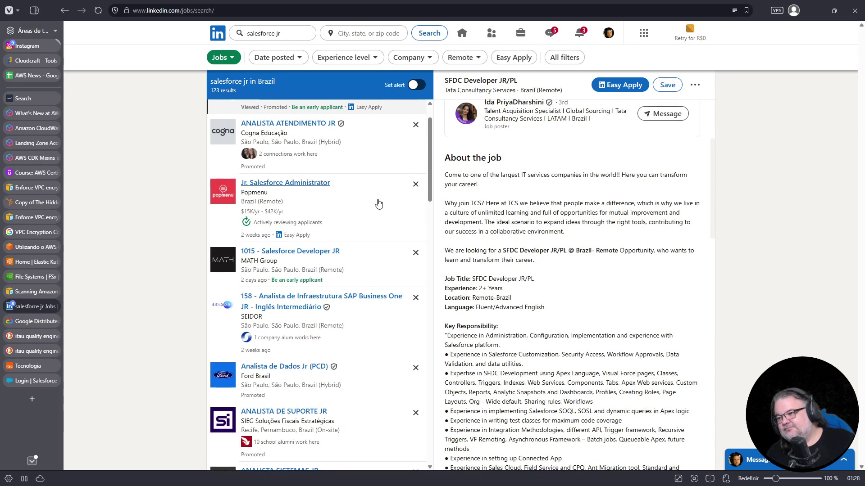
- Read Popmenu's remote Jr. Salesforce Administrator posting ($15K–$42K/yr) down to its company profile
click(378, 200)
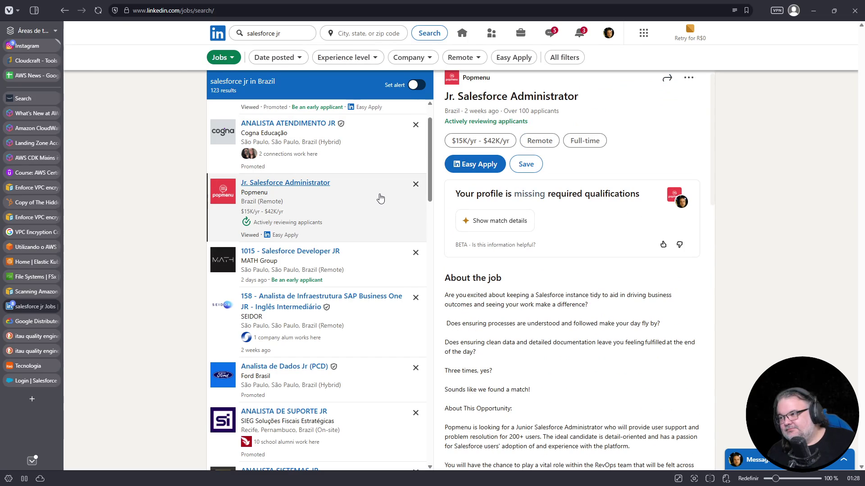
scroll(380, 198, down, 3)
scroll(581, 200, down, 3)
scroll(398, 203, up, 3)
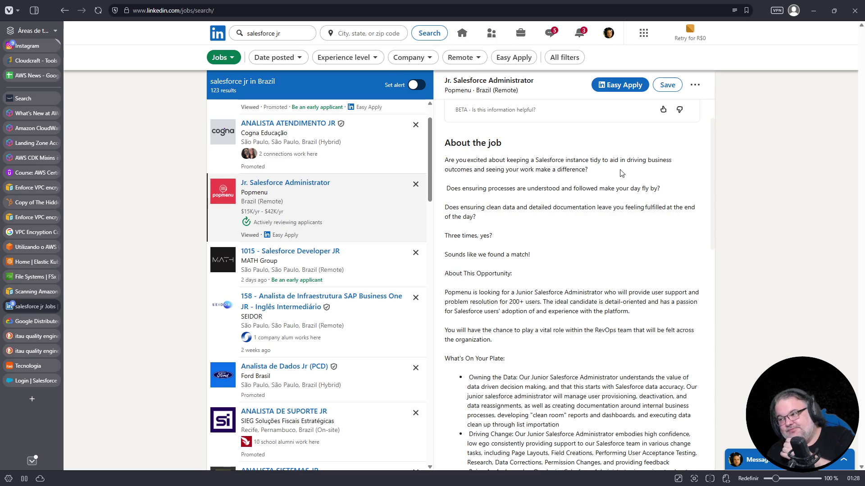
scroll(610, 178, down, 1)
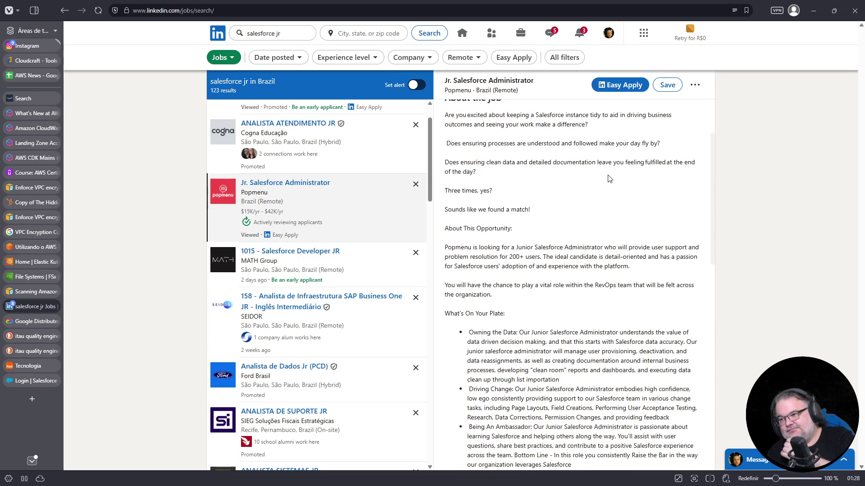
scroll(610, 179, down, 3)
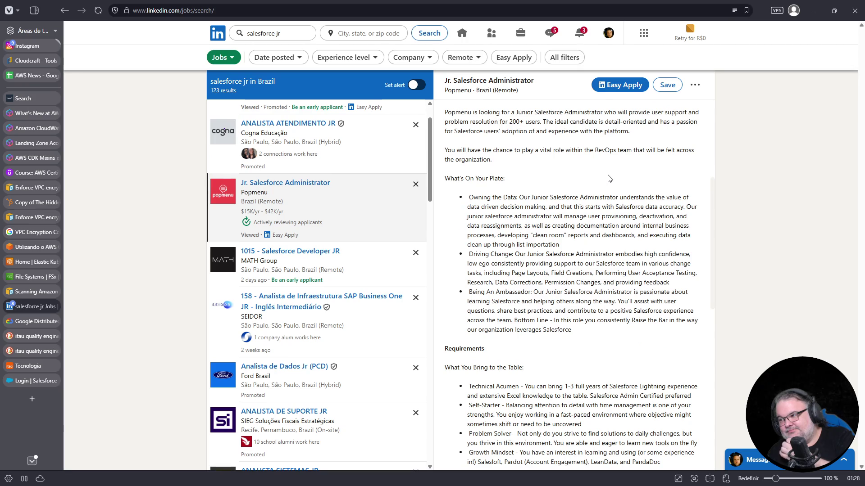
scroll(609, 179, down, 6)
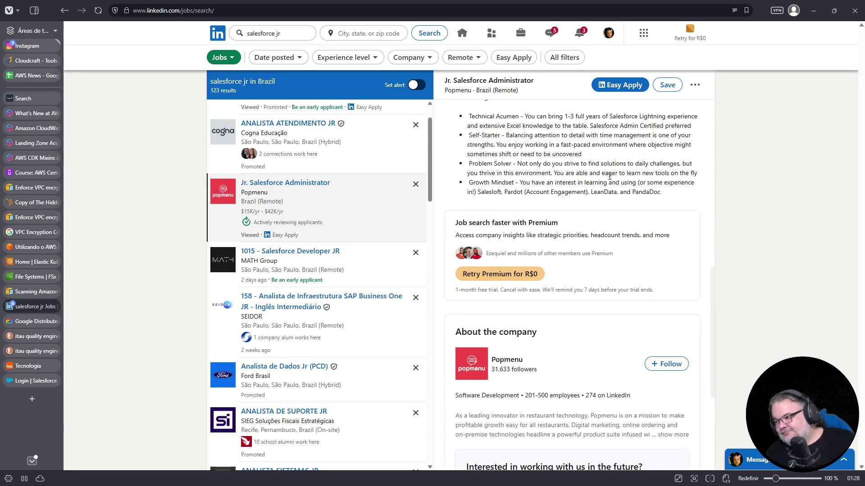
scroll(611, 172, up, 10)
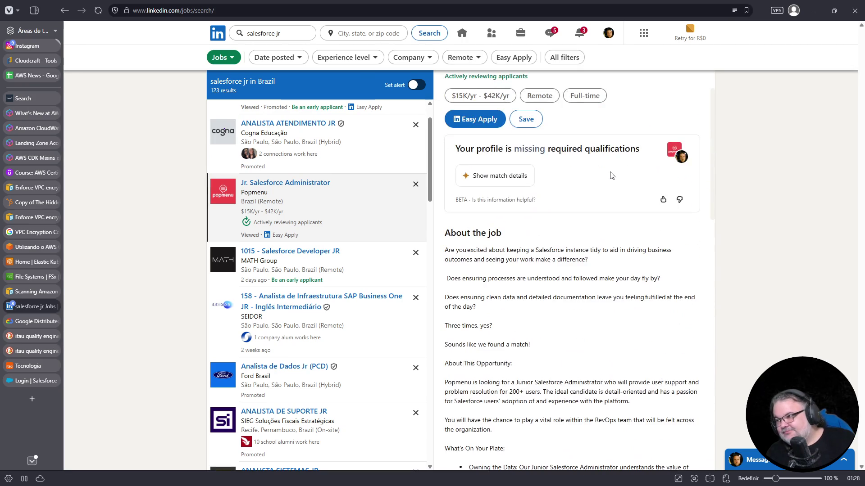
scroll(611, 175, up, 1)
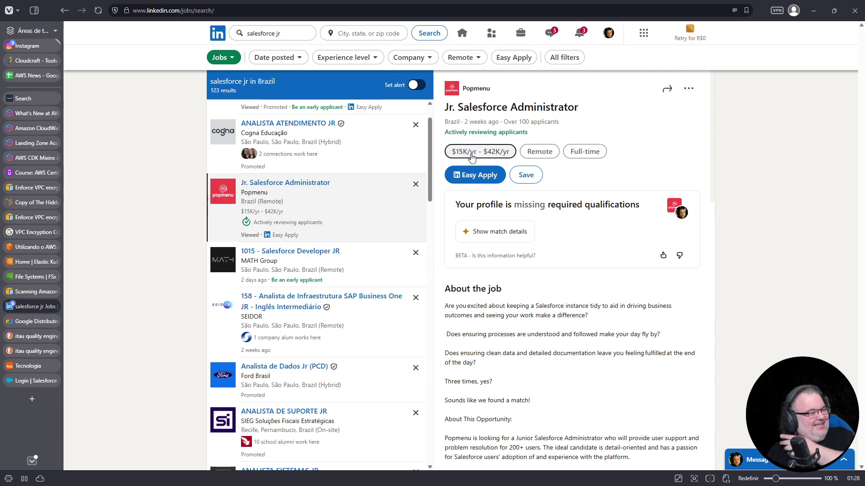
scroll(539, 173, down, 8)
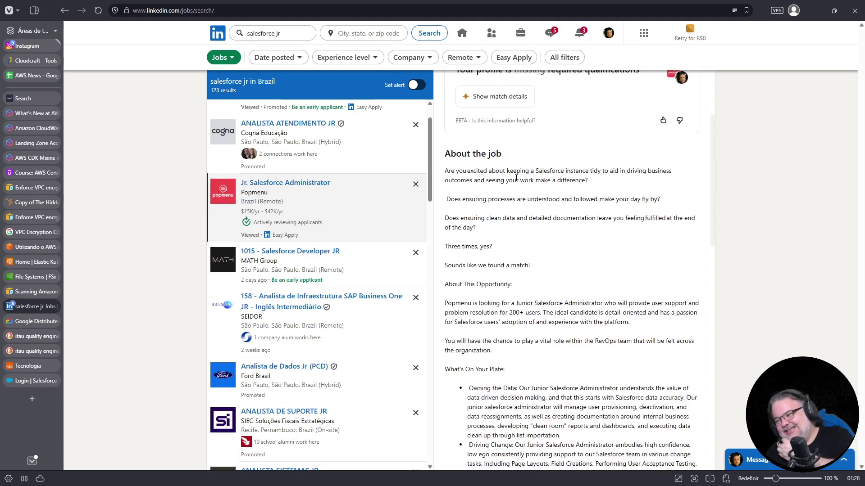
scroll(539, 172, down, 4)
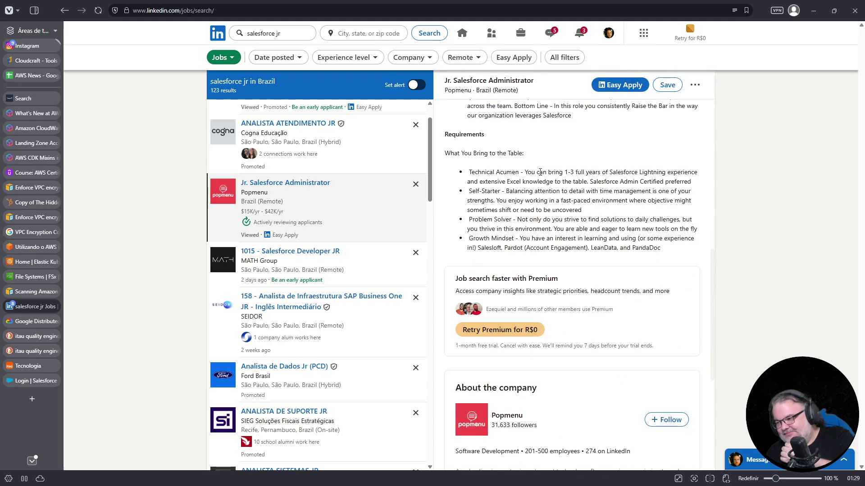
scroll(540, 172, down, 4)
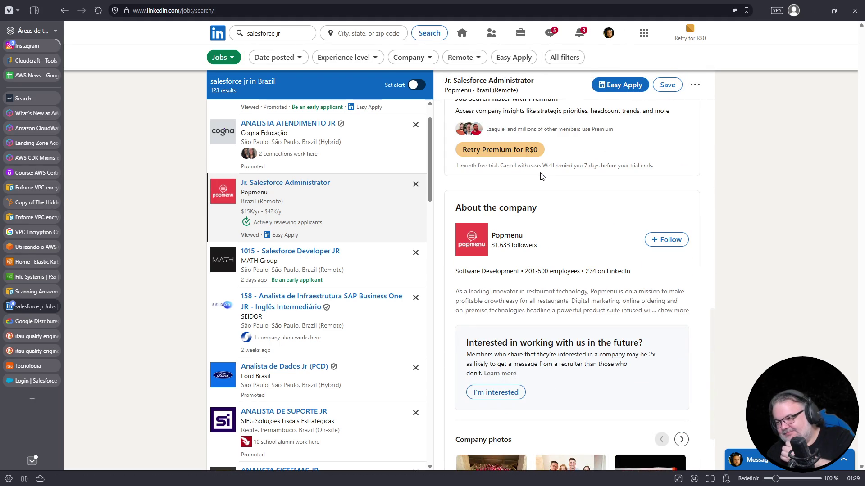
scroll(542, 176, down, 2)
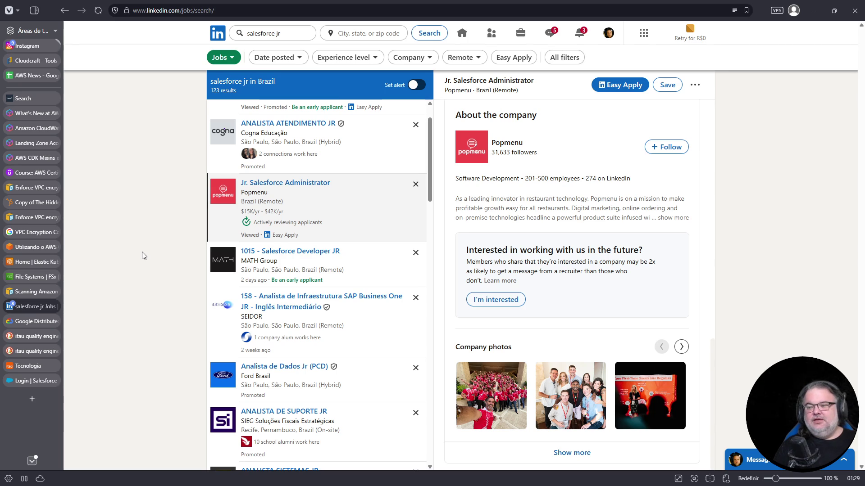
- Close the Salesforce login page and search Itaú technology careers for 'qualidade' jobs
click(36, 382)
click(53, 381)
click(38, 366)
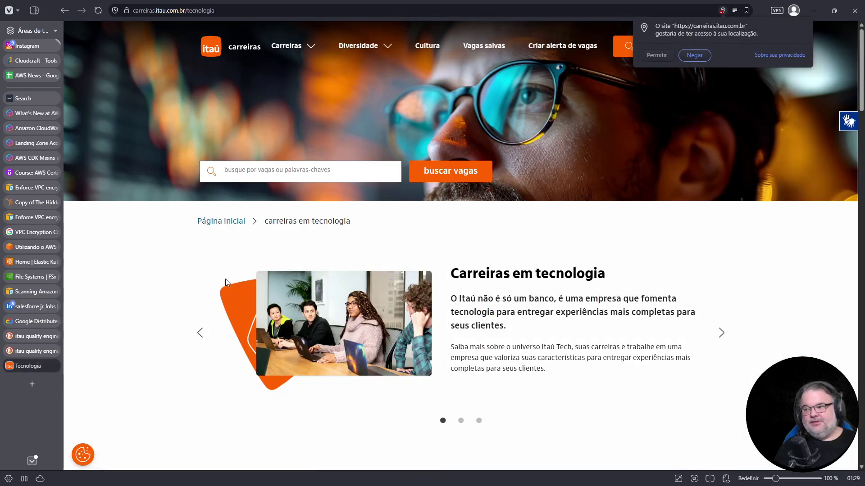
click(308, 167)
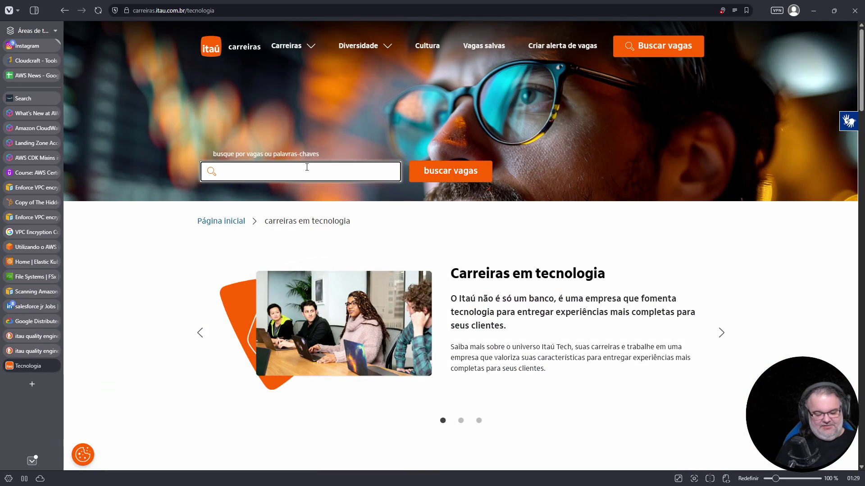
text(qualidade)
key(Return)
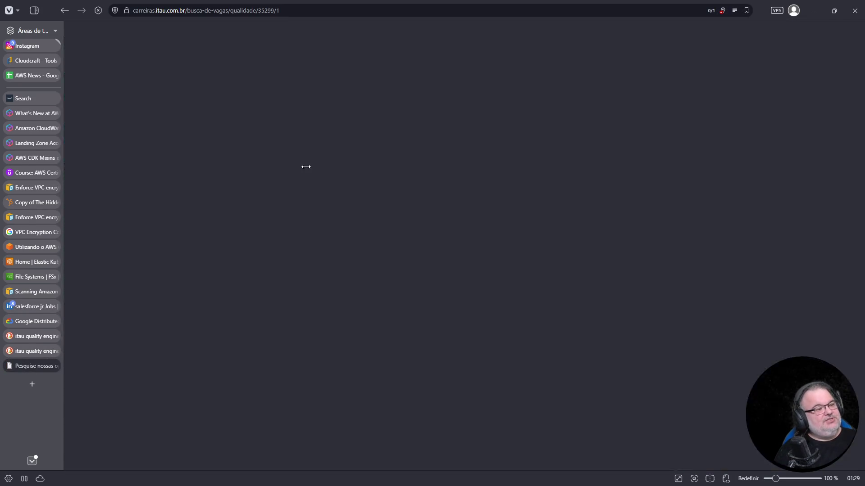
- Keep the 63 results sorted by most recent, scroll them, and open the Chapecó payments executive job
scroll(433, 288, down, 3)
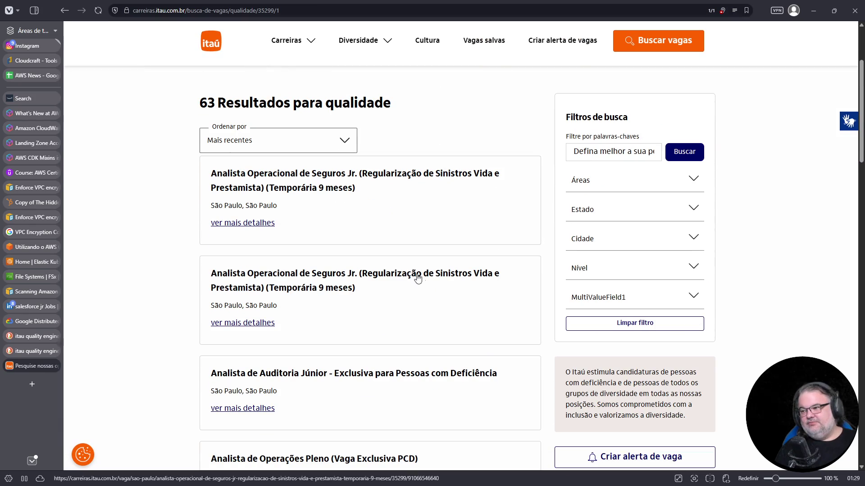
click(298, 142)
click(297, 143)
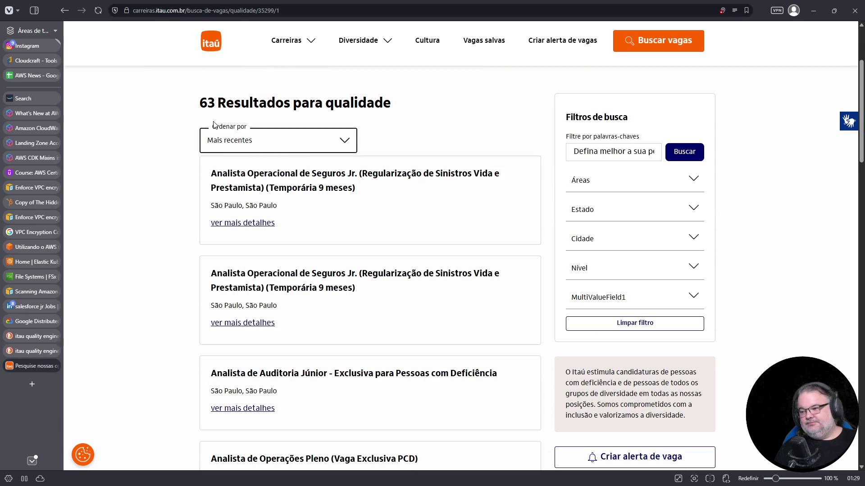
scroll(221, 139, down, 3)
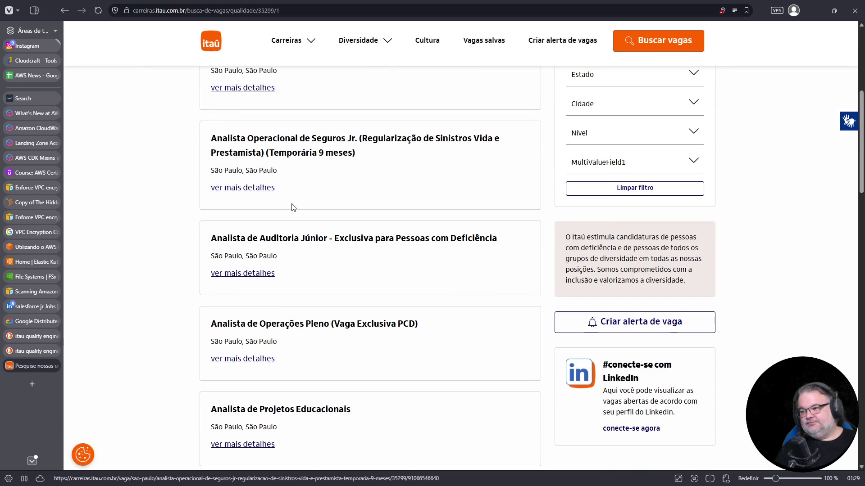
scroll(295, 181, down, 8)
scroll(360, 212, down, 7)
scroll(364, 210, down, 9)
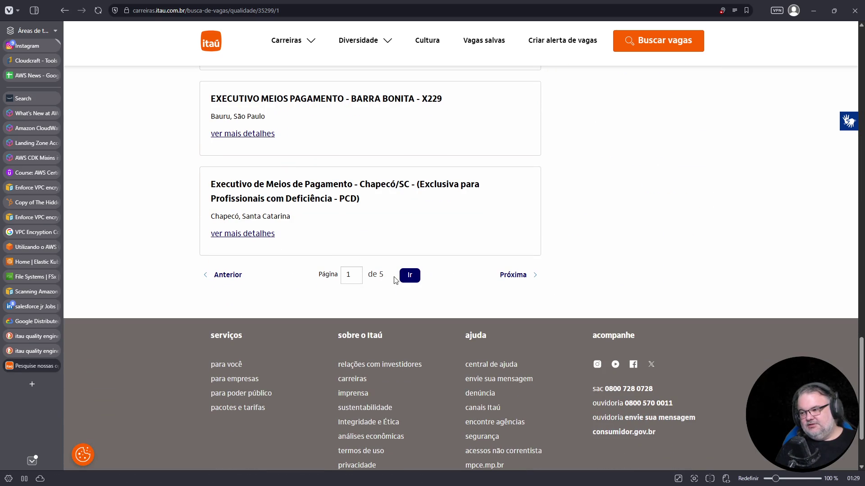
click(440, 220)
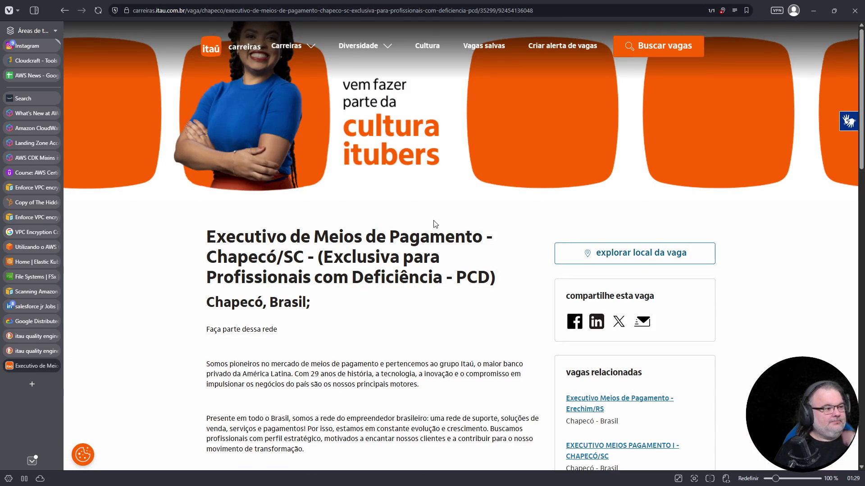
- Close the Itaú job page, both Itaú quality search pages and the Google page, returning to LinkedIn
key(ctrl+w)
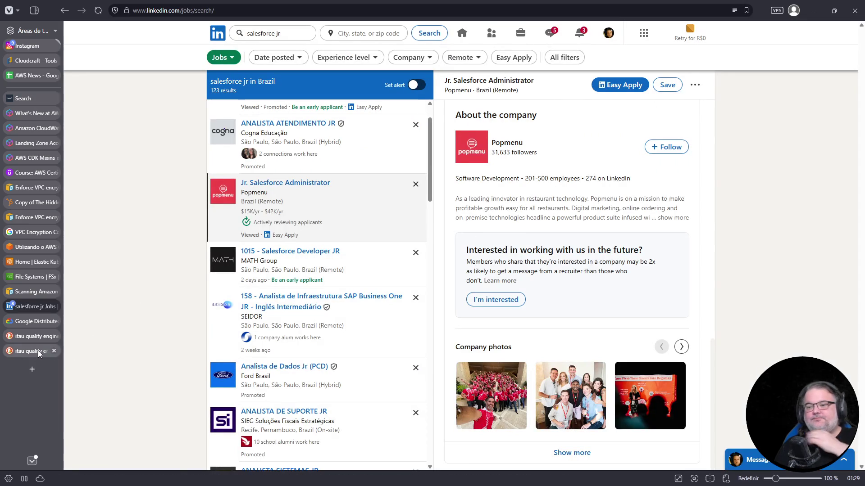
click(54, 351)
click(53, 336)
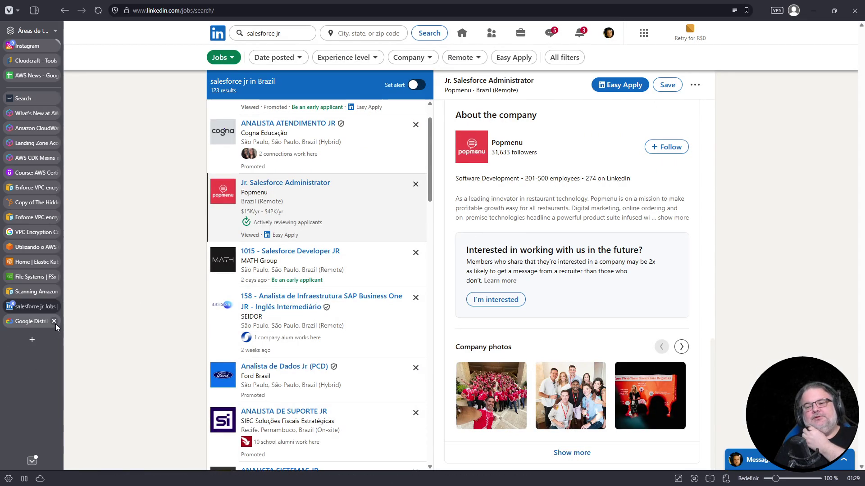
click(54, 321)
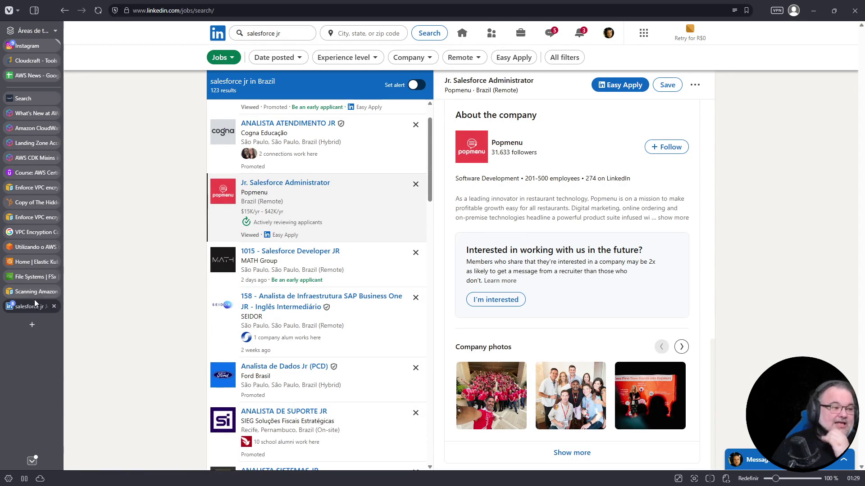
mouse_move(32, 283)
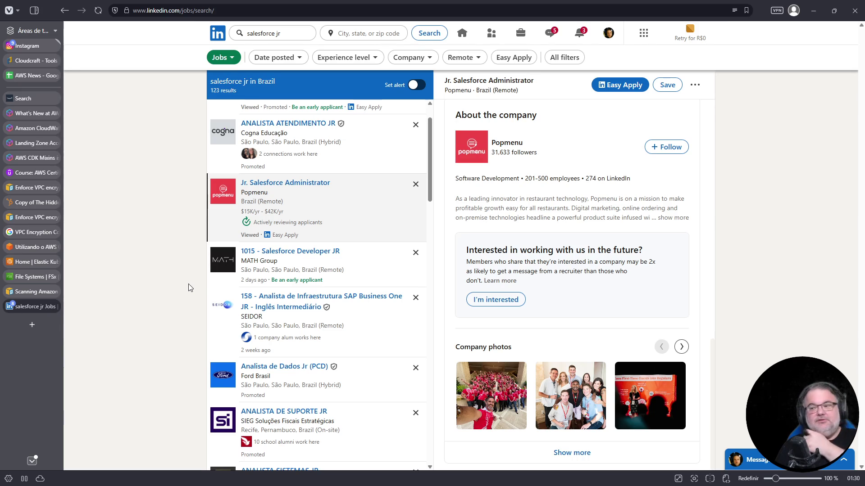
scroll(403, 361, down, 2)
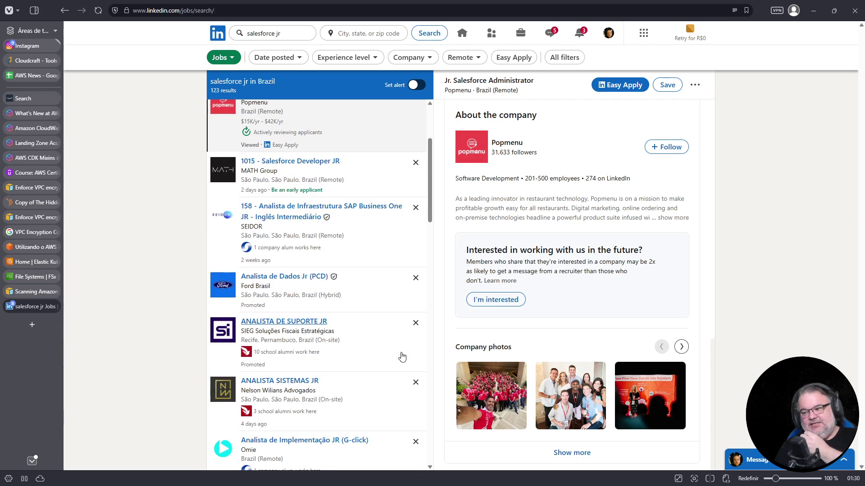
scroll(402, 357, down, 2)
scroll(404, 357, up, 3)
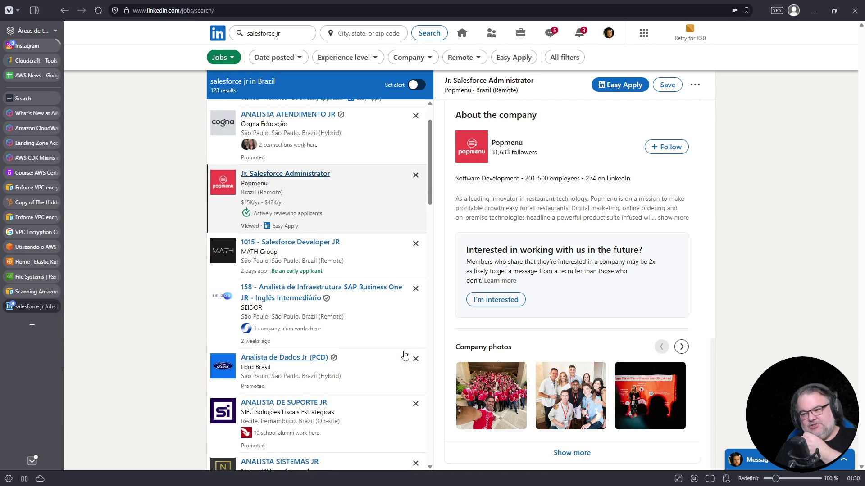
scroll(405, 356, down, 3)
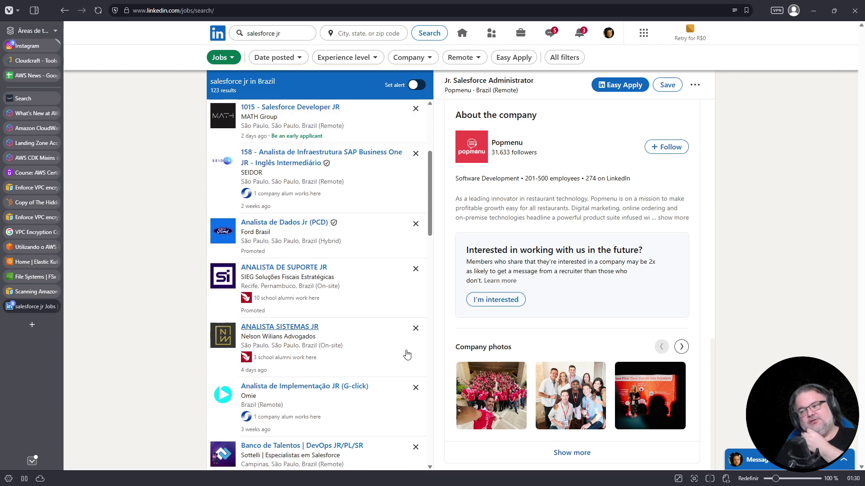
scroll(407, 355, down, 2)
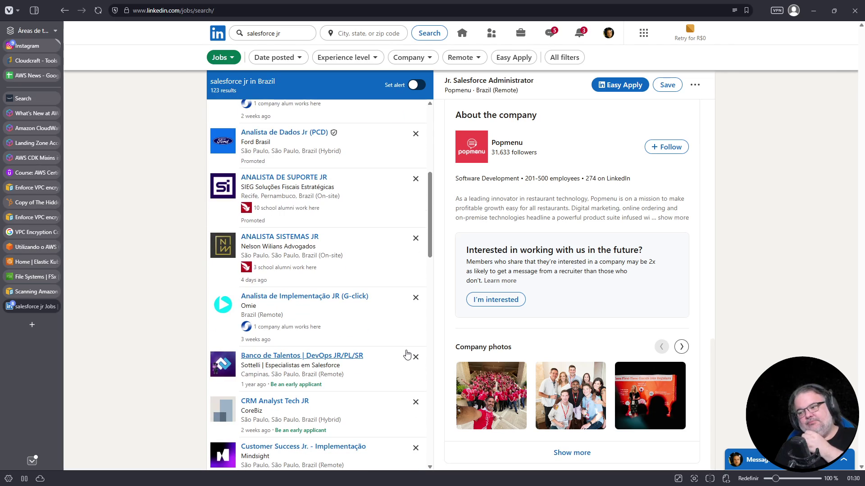
scroll(407, 354, down, 5)
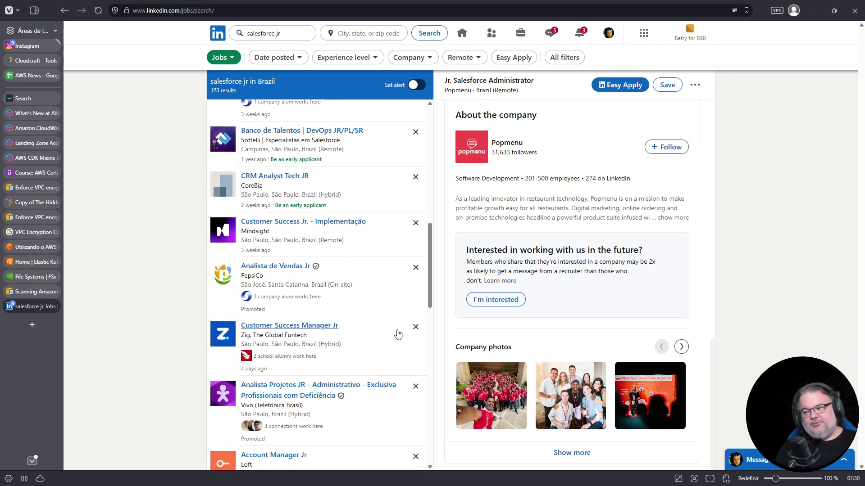
scroll(393, 323, down, 5)
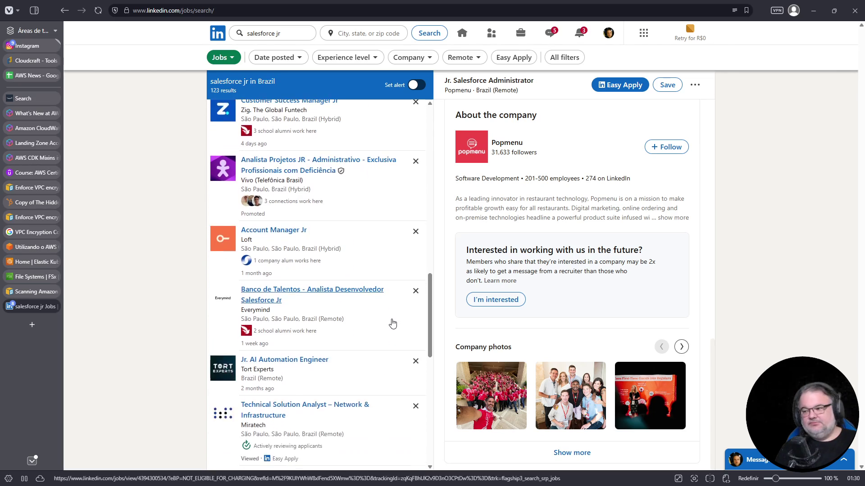
scroll(393, 323, down, 4)
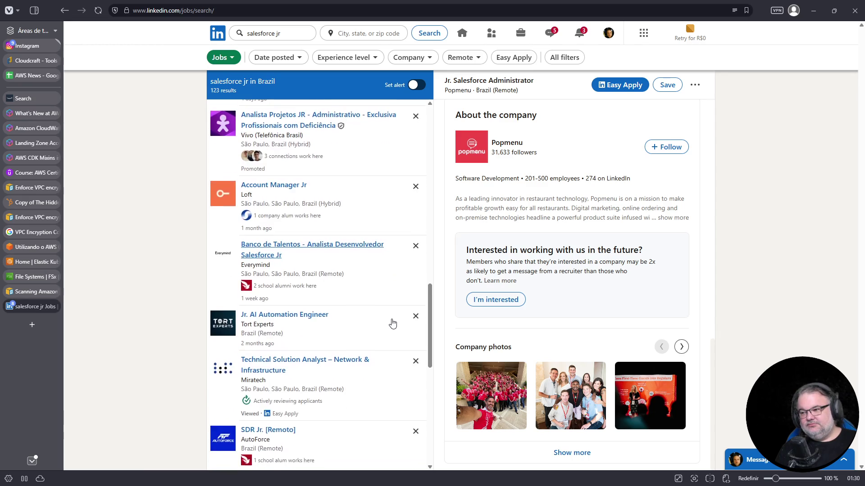
scroll(392, 323, down, 6)
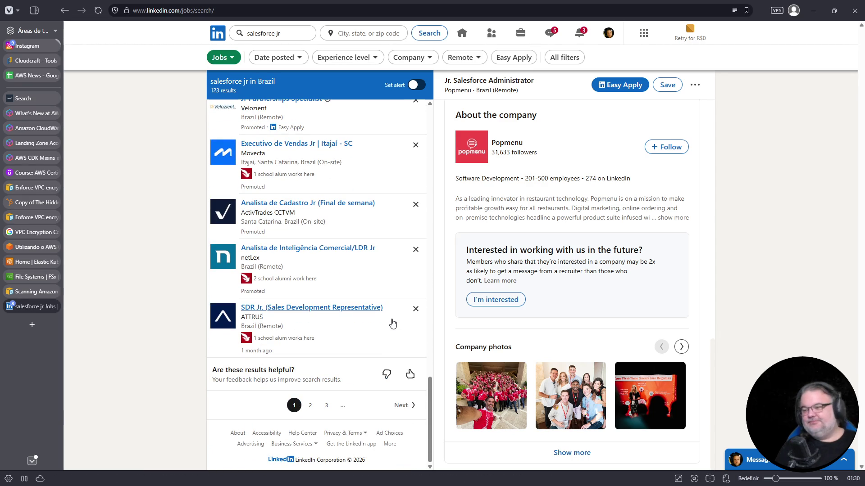
click(309, 407)
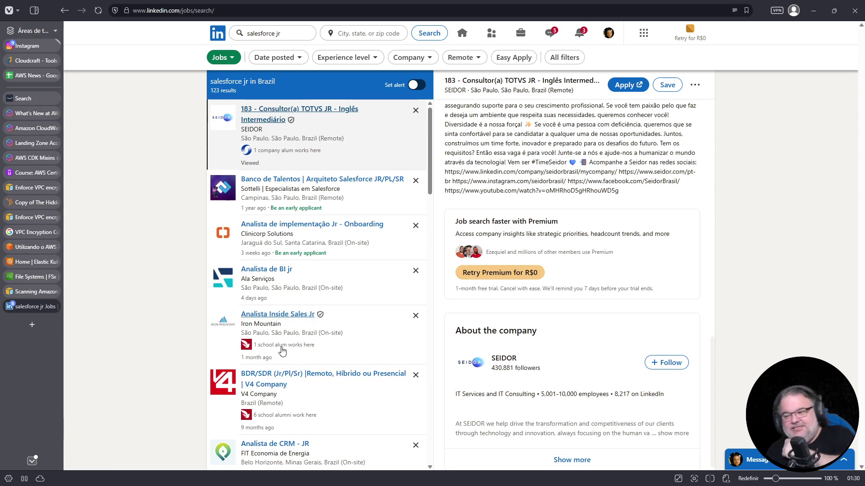
- Scroll page 2 of the salesforce jr results, then go to page 3 and view the Vendedor JR posting
scroll(280, 349, down, 4)
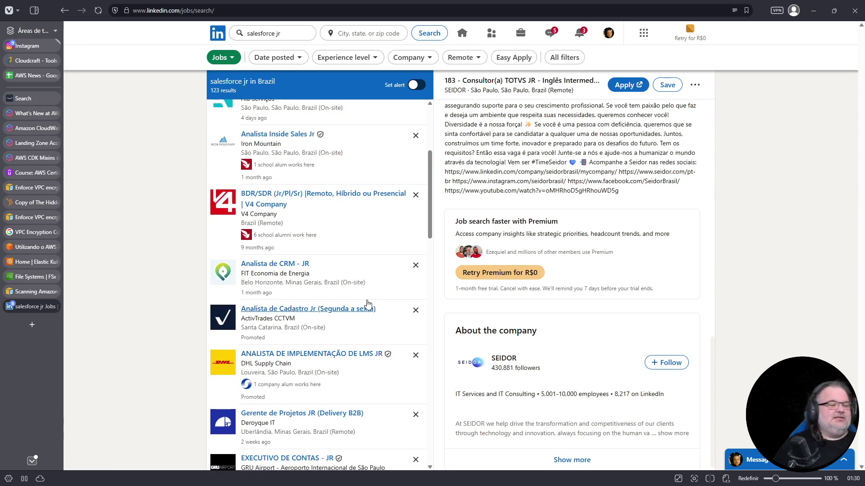
scroll(367, 304, down, 6)
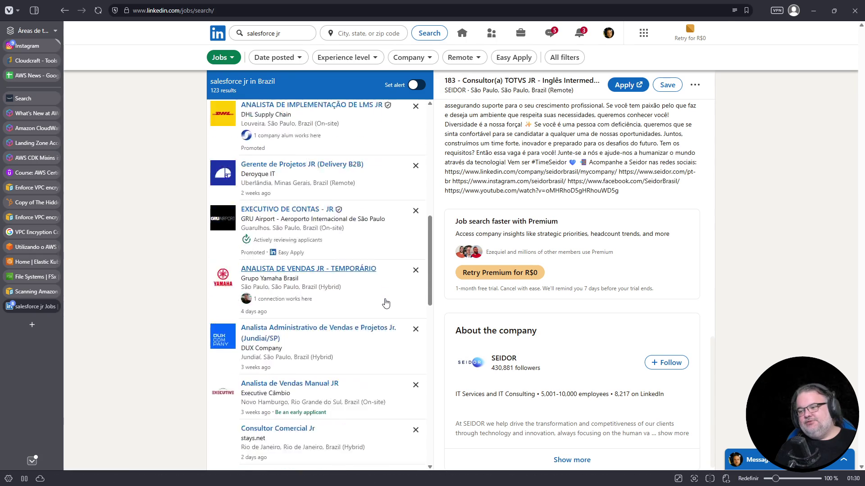
scroll(384, 314, down, 6)
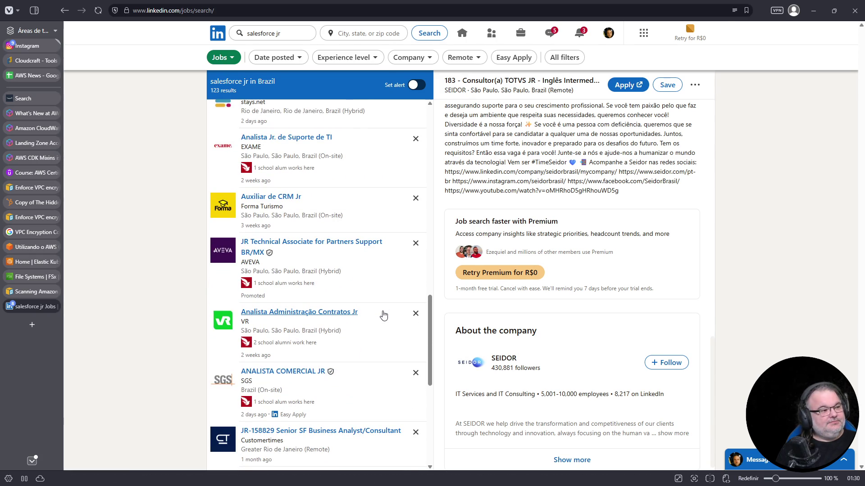
scroll(387, 293, down, 3)
scroll(393, 289, down, 3)
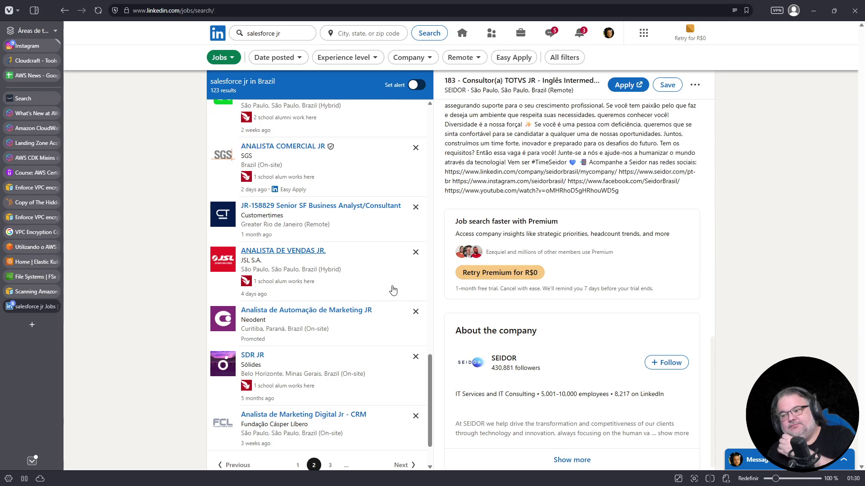
click(329, 405)
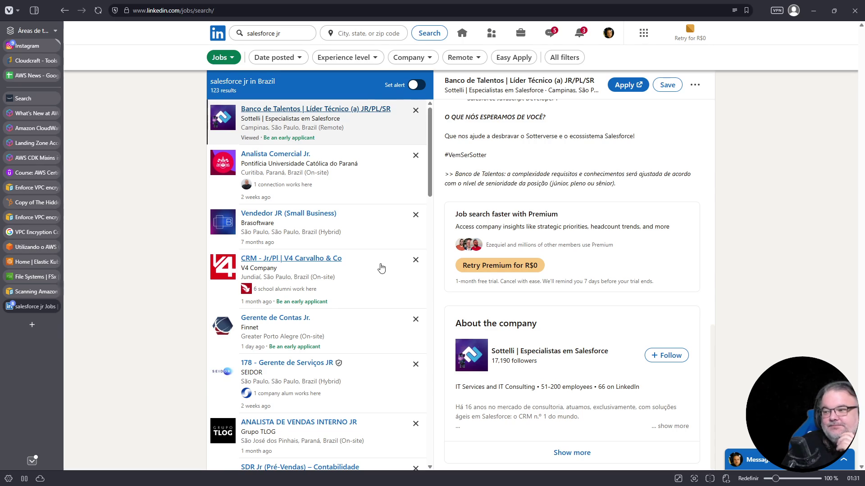
click(372, 233)
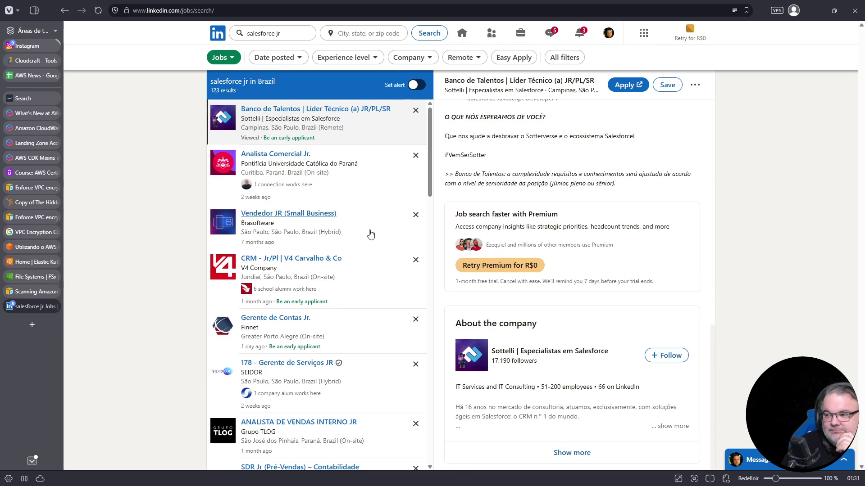
- Scroll Brasoftware's Vendedor JR posting and step through every 'salesforce' match with Ctrl+F
scroll(559, 383, down, 3)
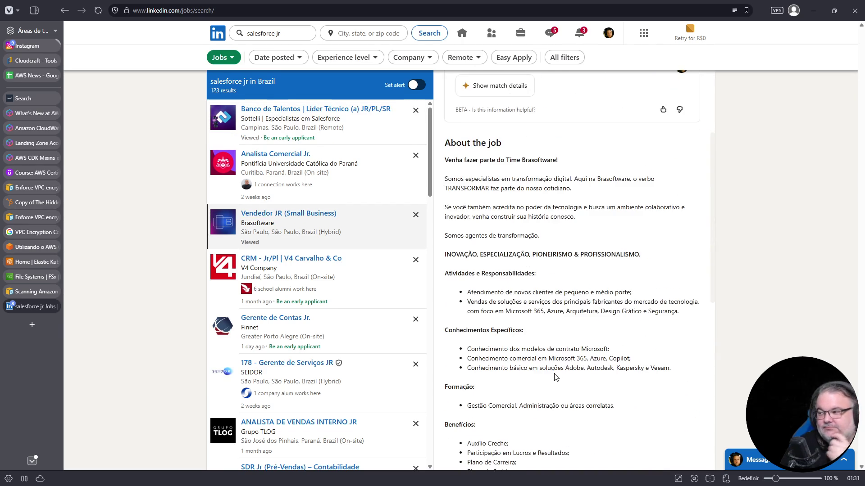
scroll(553, 362, down, 3)
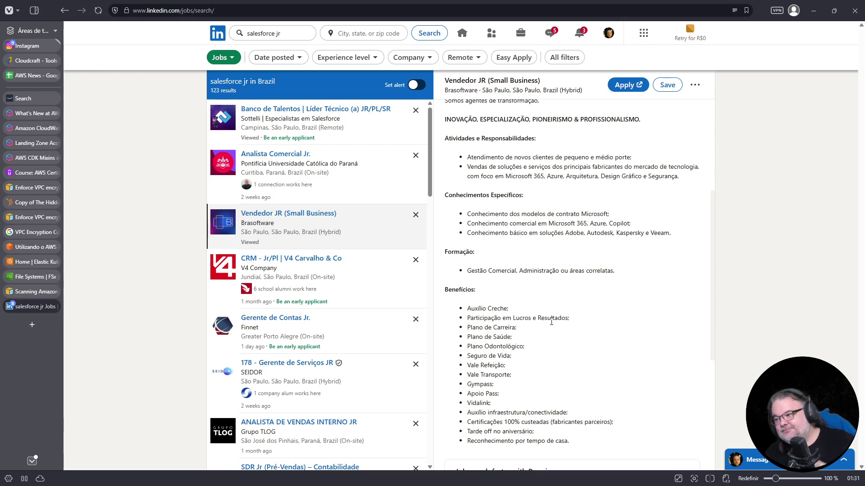
key(ctrl+f)
text(salesforce)
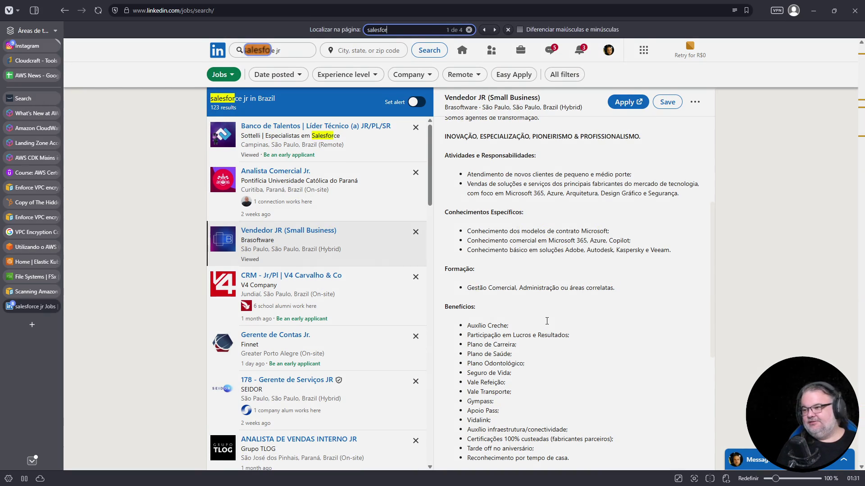
key(Return)
key(Return)
key(Return)
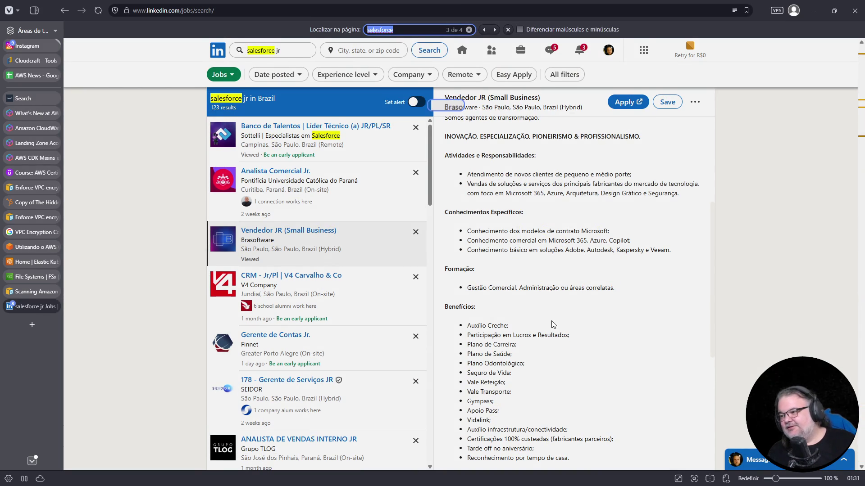
scroll(382, 283, down, 4)
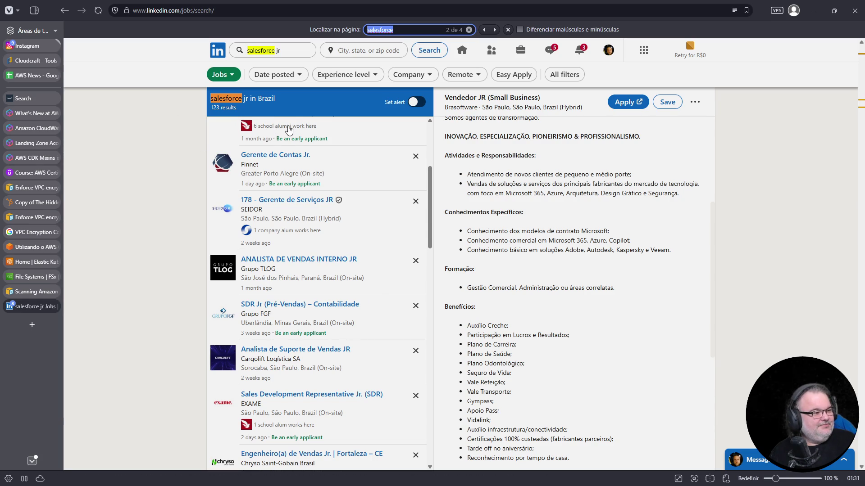
scroll(390, 255, down, 4)
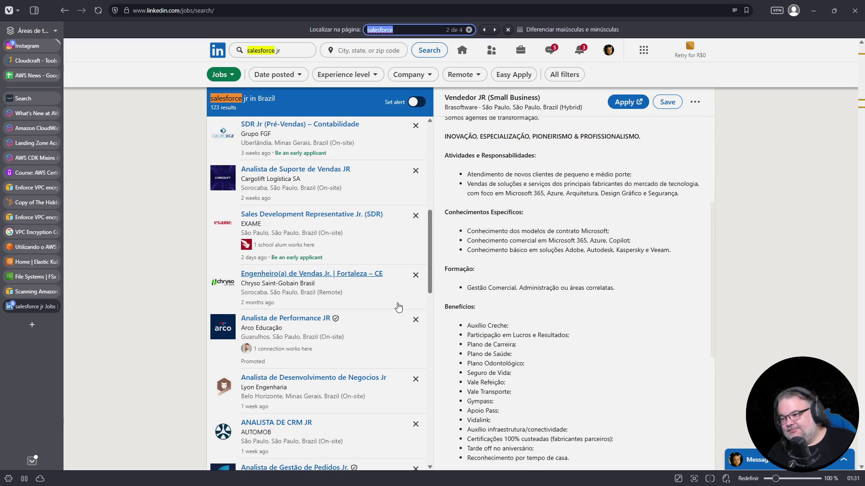
scroll(398, 307, down, 2)
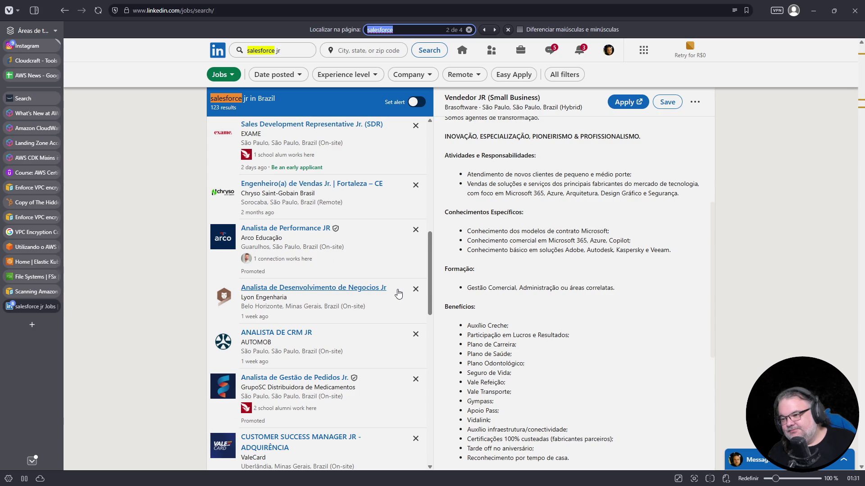
scroll(398, 293, down, 3)
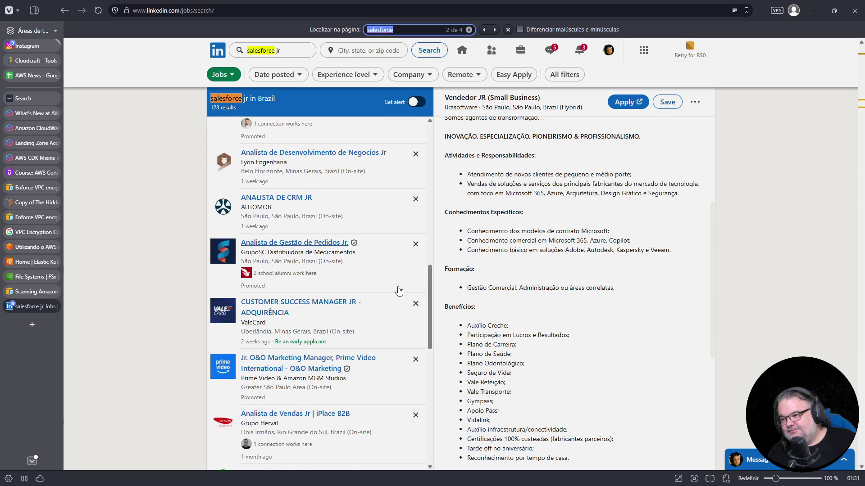
double_click(270, 51)
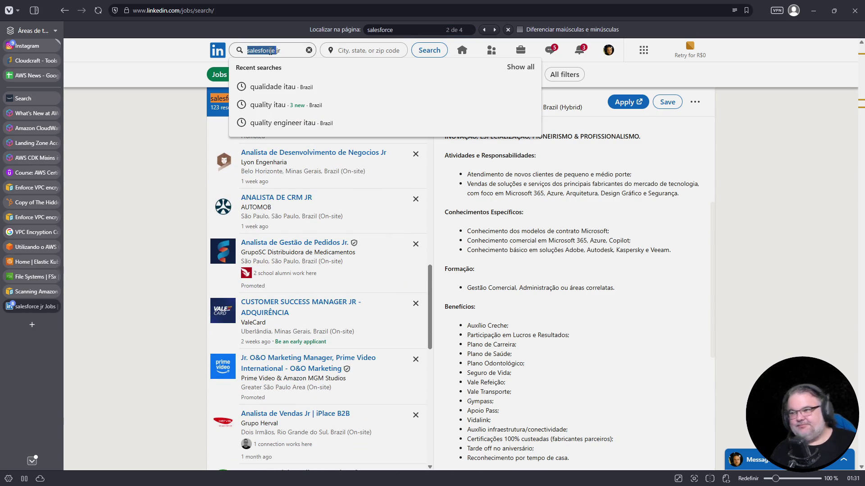
- Search jobs for 'python jr' and open Evertec's Engenheiro de Software JR | Python posting
text(opy)
text(python)
key(Return)
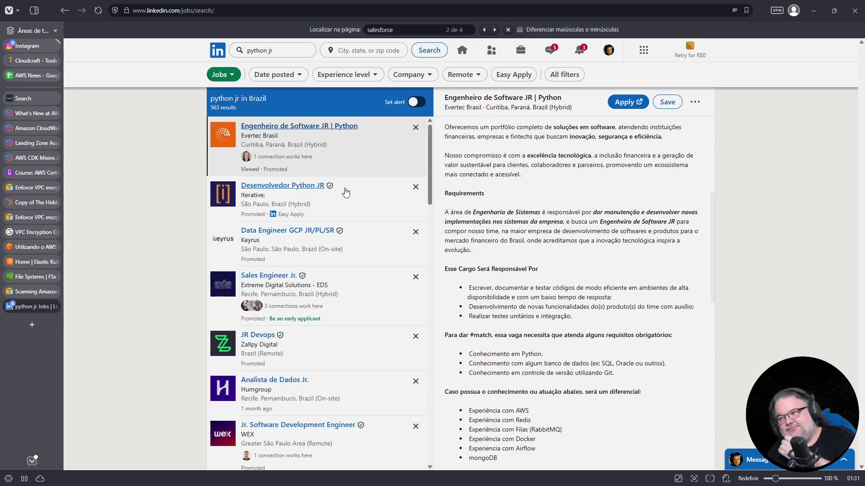
click(367, 154)
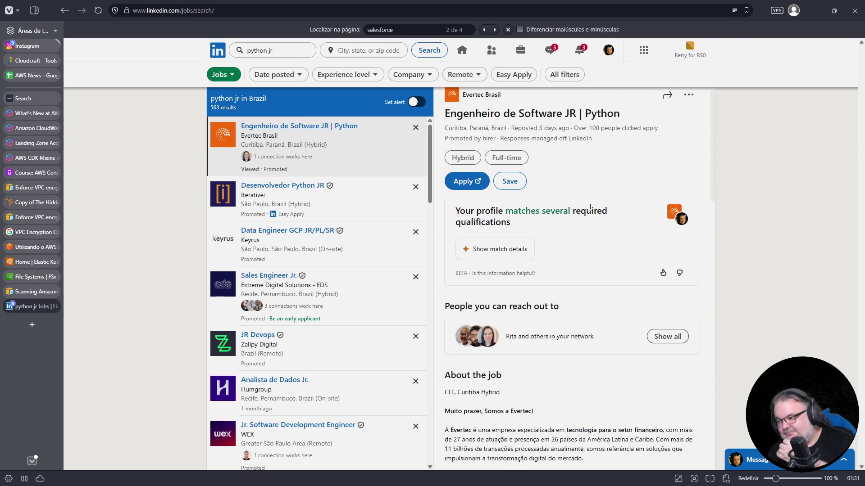
scroll(589, 207, down, 4)
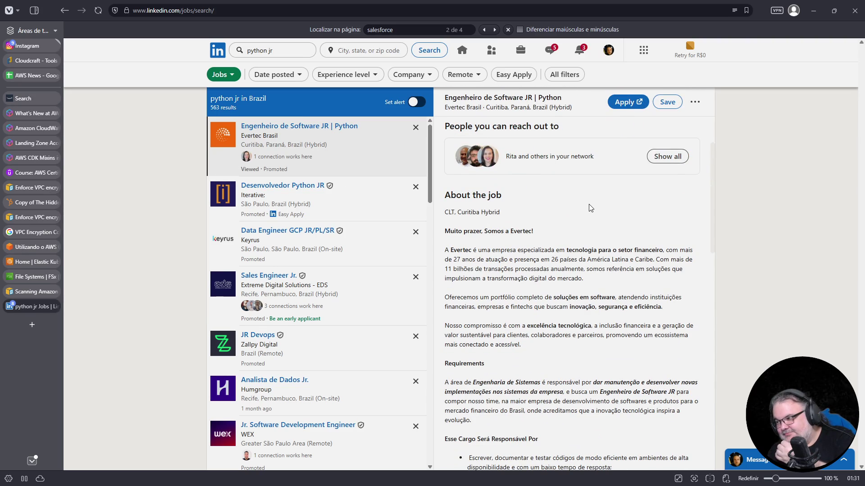
scroll(589, 204, down, 3)
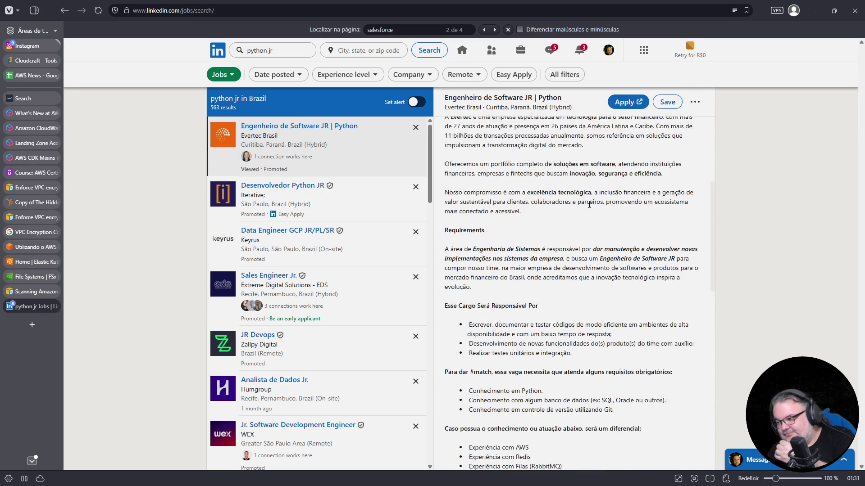
scroll(590, 207, down, 4)
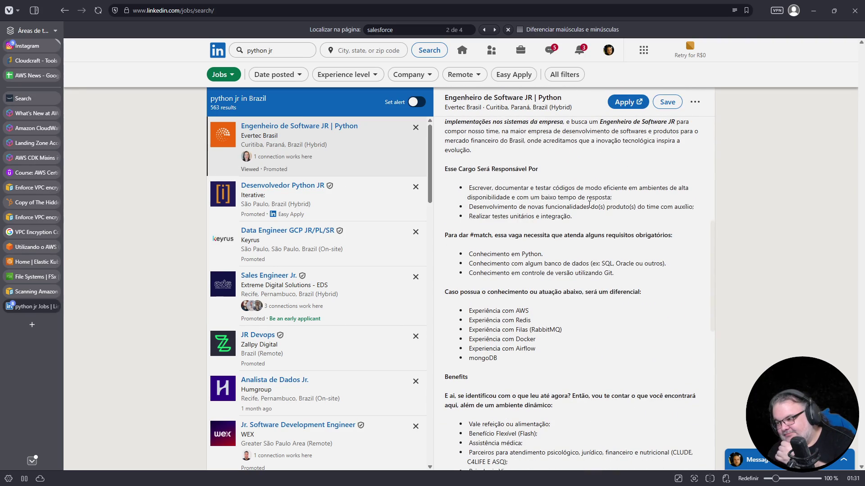
scroll(590, 205, down, 1)
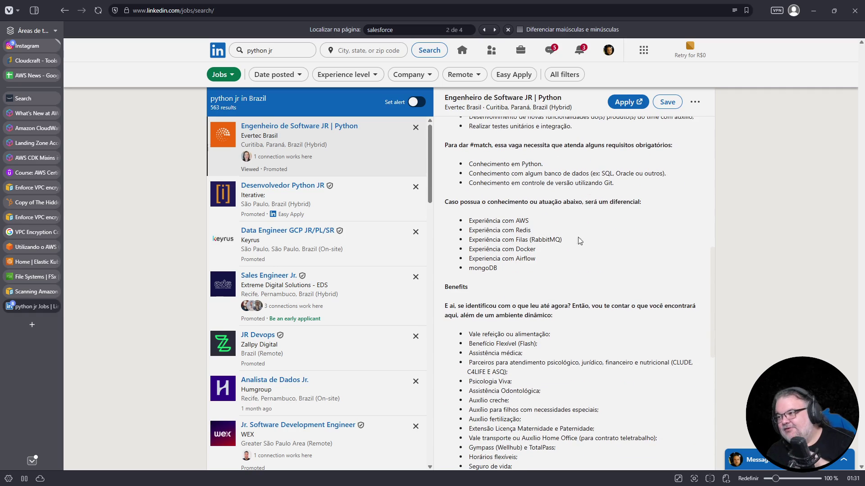
scroll(581, 228, up, 5)
scroll(574, 247, up, 5)
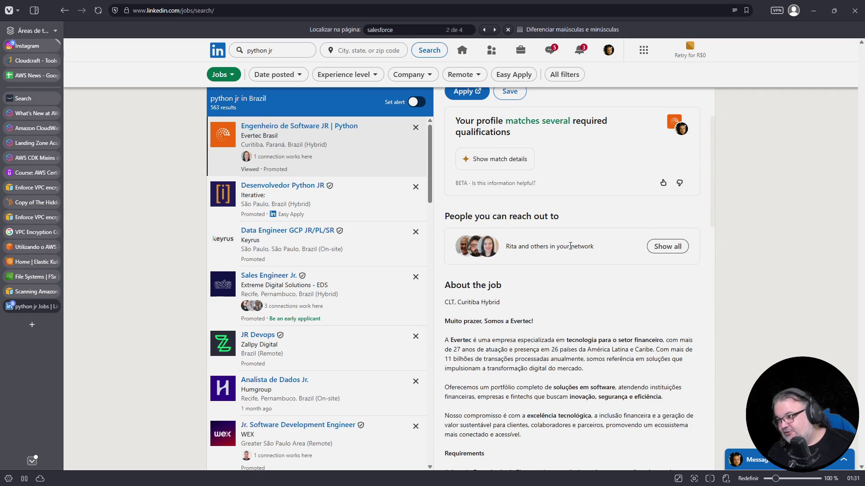
scroll(568, 248, up, 2)
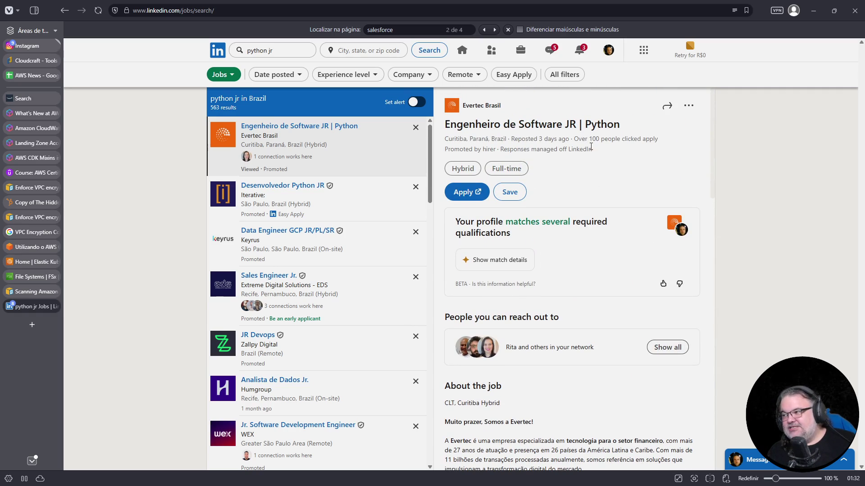
- Highlight the 100-applicant count and read through the rest of the Evertec description
drag(587, 140, 667, 142)
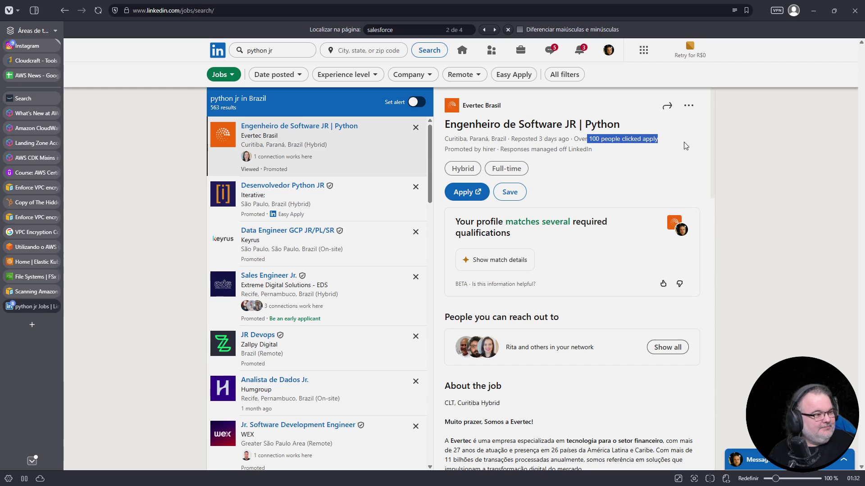
scroll(598, 248, down, 5)
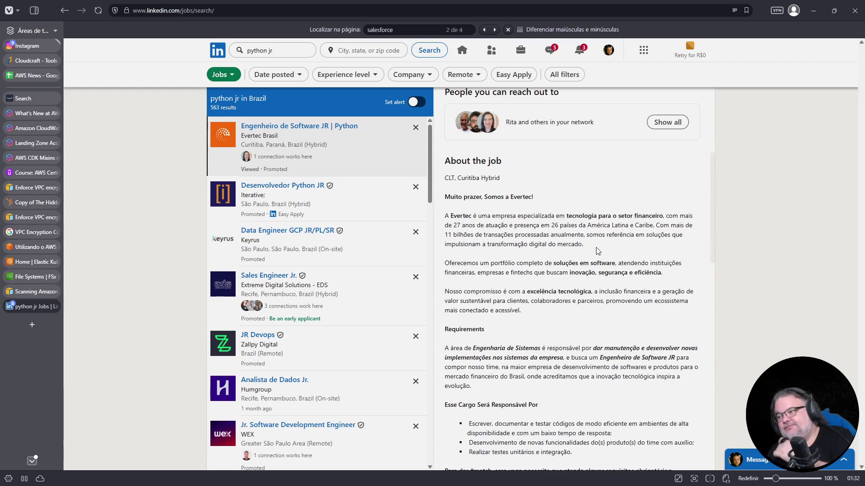
scroll(597, 250, down, 2)
scroll(597, 251, down, 2)
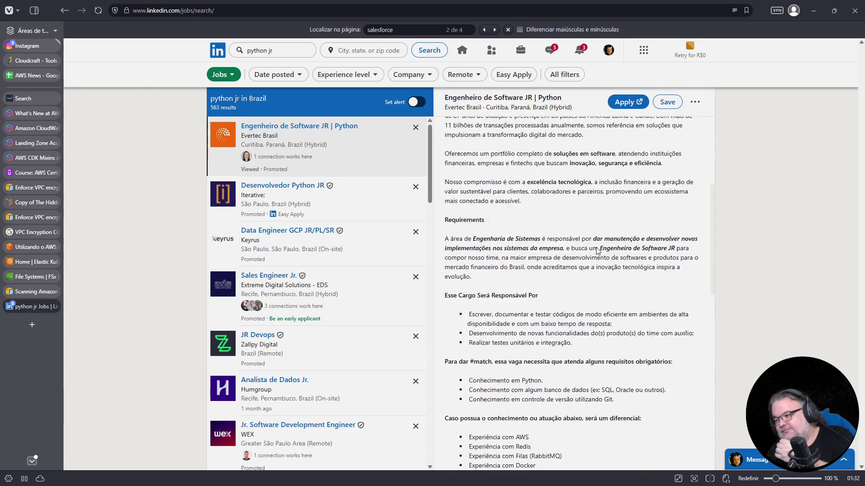
scroll(598, 250, down, 2)
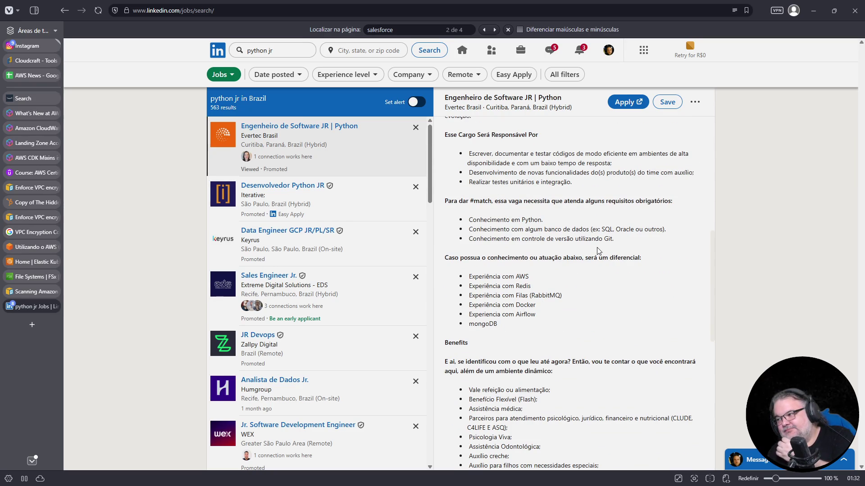
scroll(599, 251, down, 3)
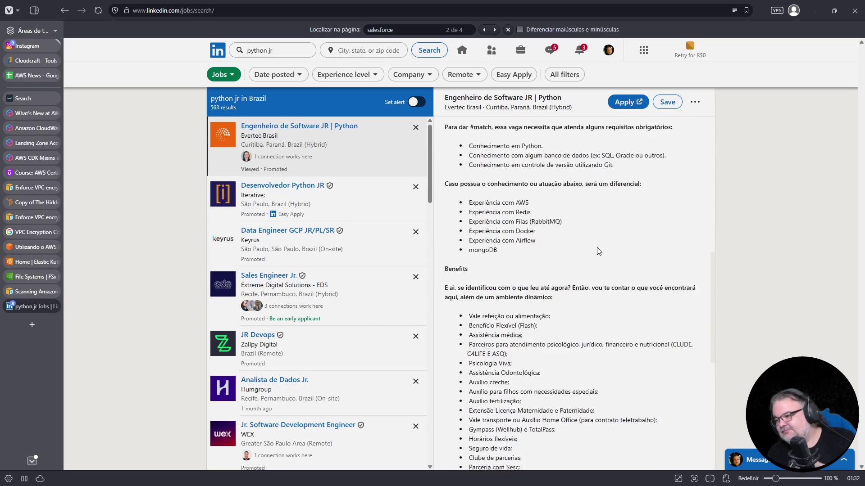
scroll(598, 251, down, 3)
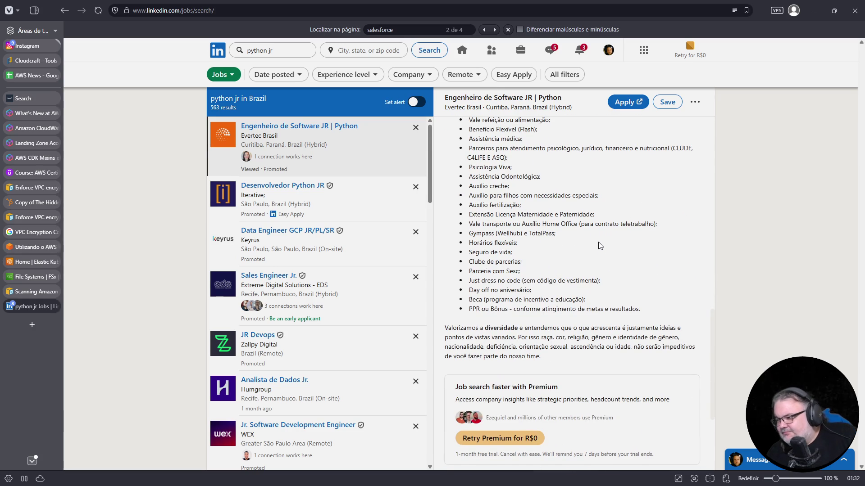
scroll(600, 245, down, 1)
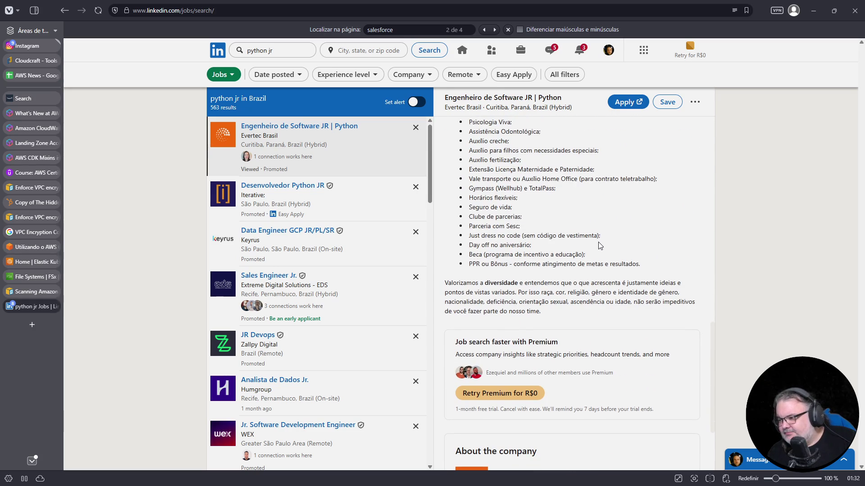
scroll(600, 244, up, 7)
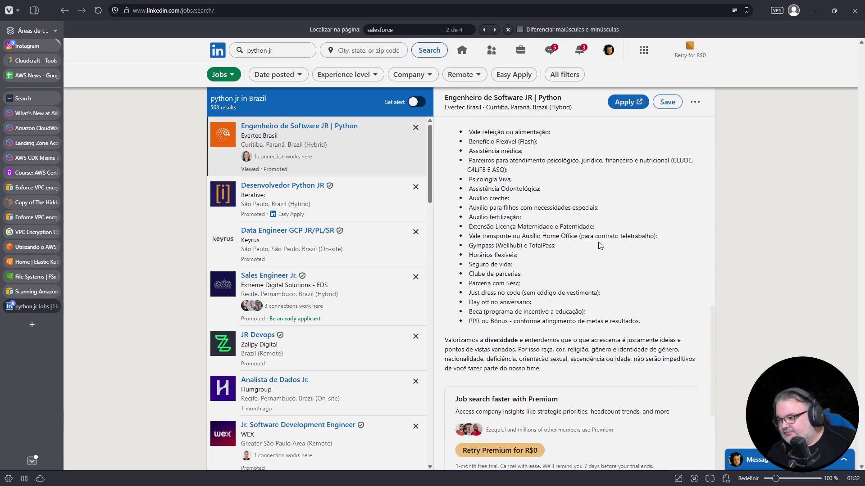
scroll(599, 242, up, 2)
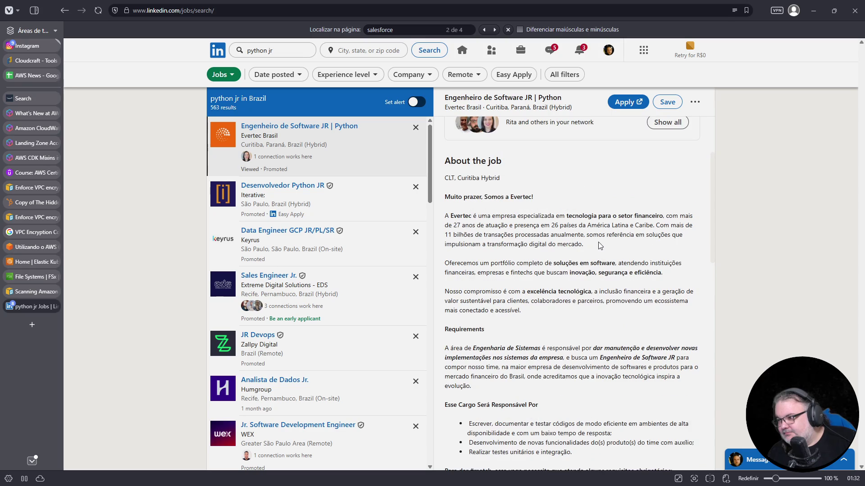
scroll(600, 245, down, 3)
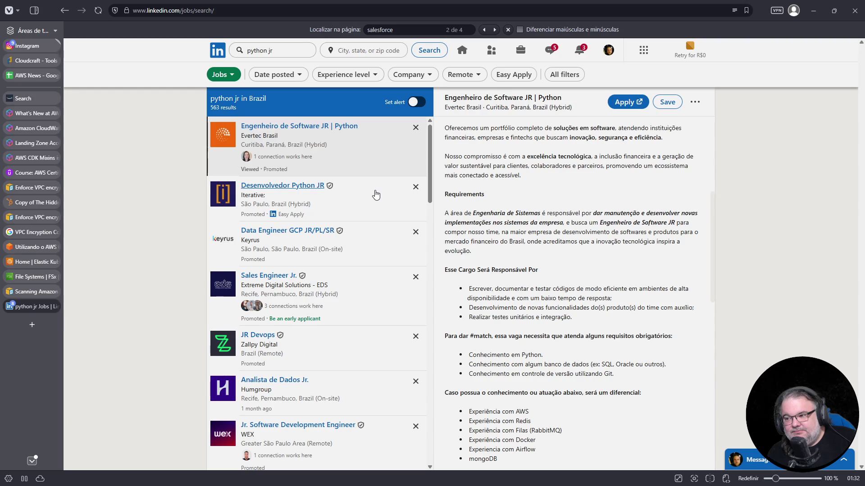
scroll(376, 195, down, 3)
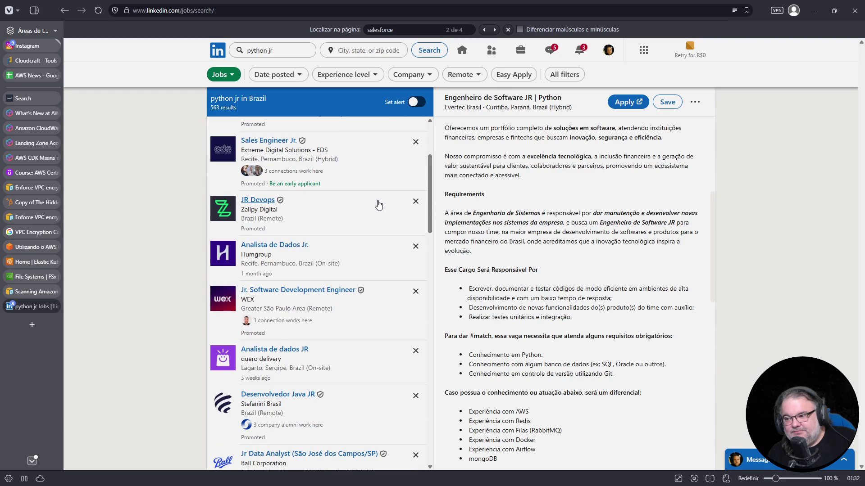
click(371, 220)
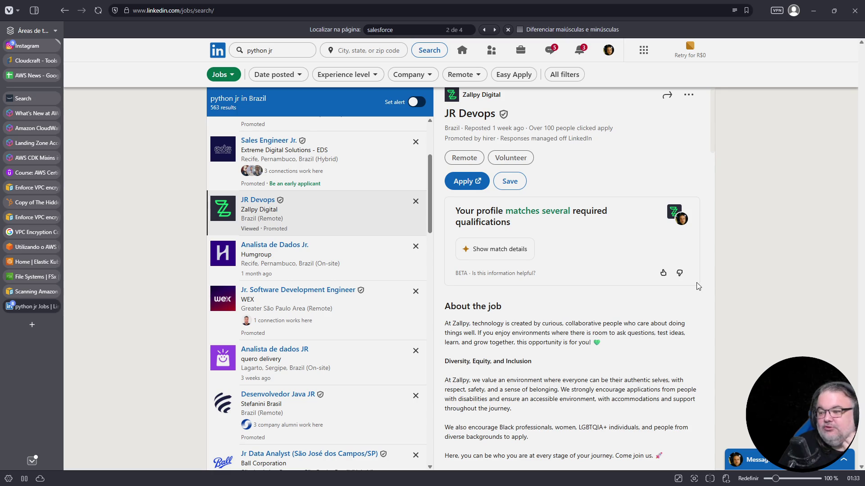
- Scroll the python jr results list to the bottom and move to page 2
scroll(598, 317, down, 5)
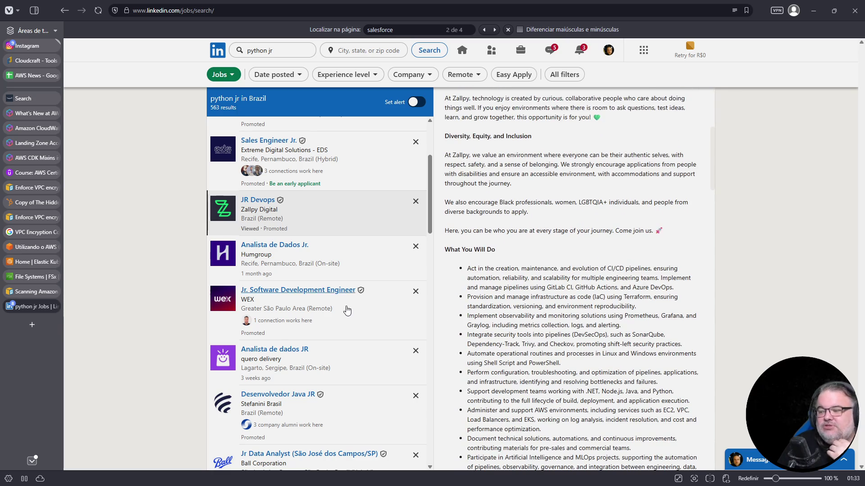
scroll(345, 310, down, 4)
scroll(344, 310, down, 3)
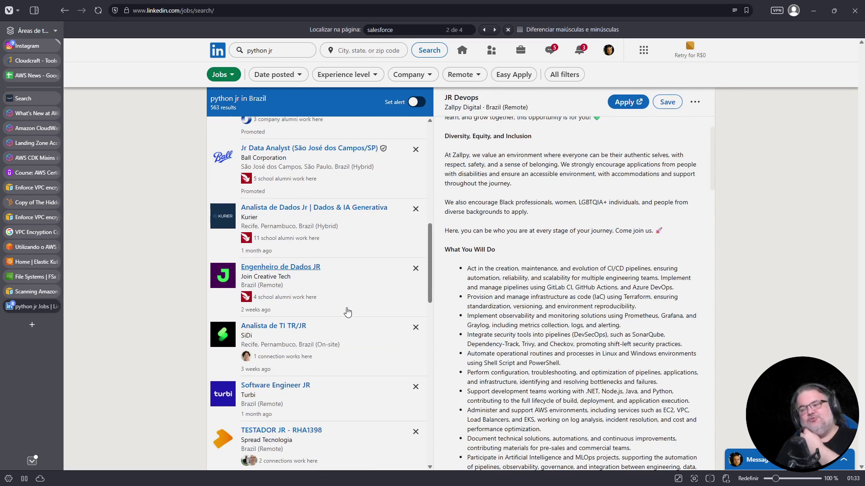
scroll(347, 312, down, 4)
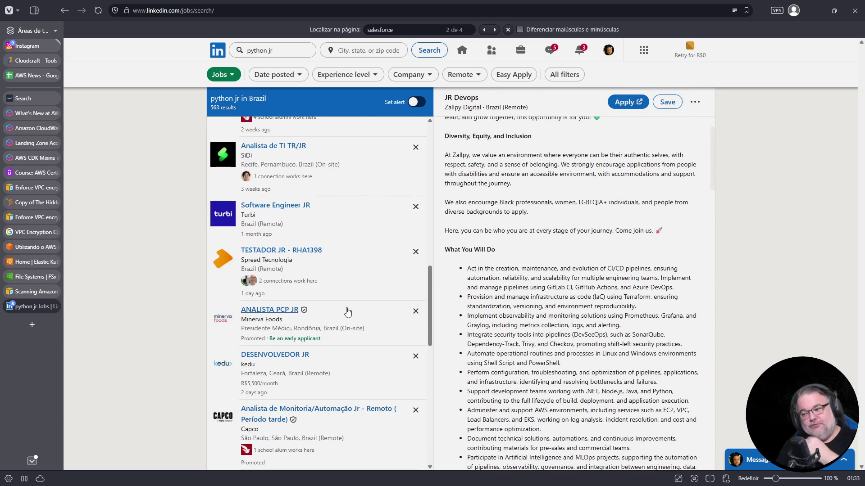
scroll(347, 312, down, 4)
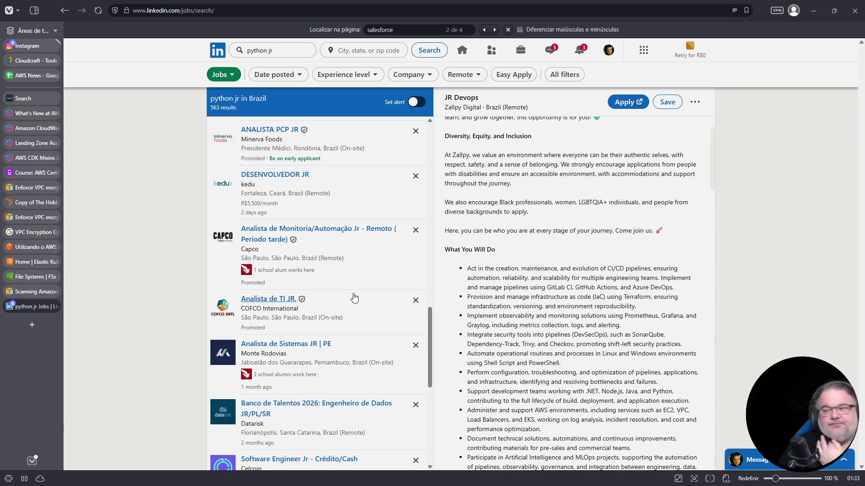
scroll(354, 297, down, 5)
scroll(354, 298, down, 2)
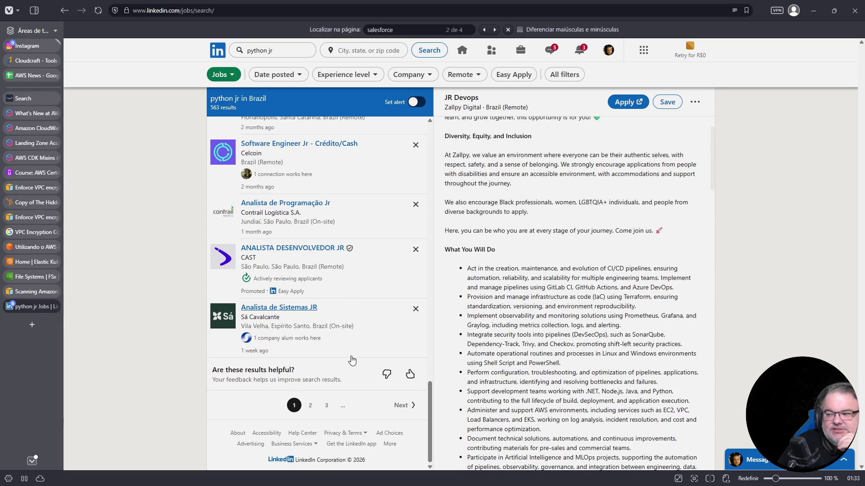
click(310, 405)
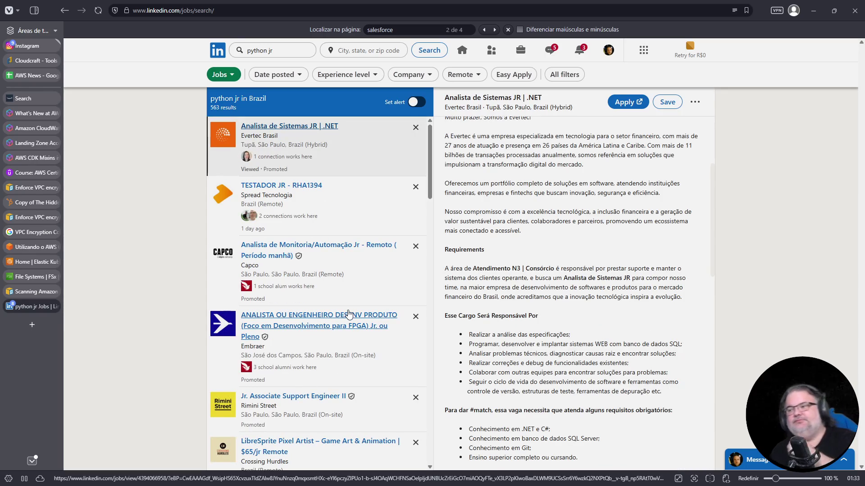
click(356, 203)
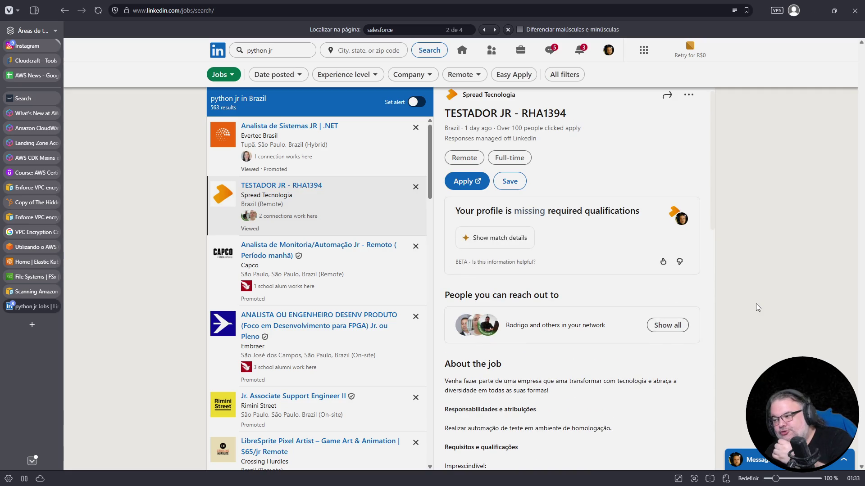
scroll(606, 353, down, 2)
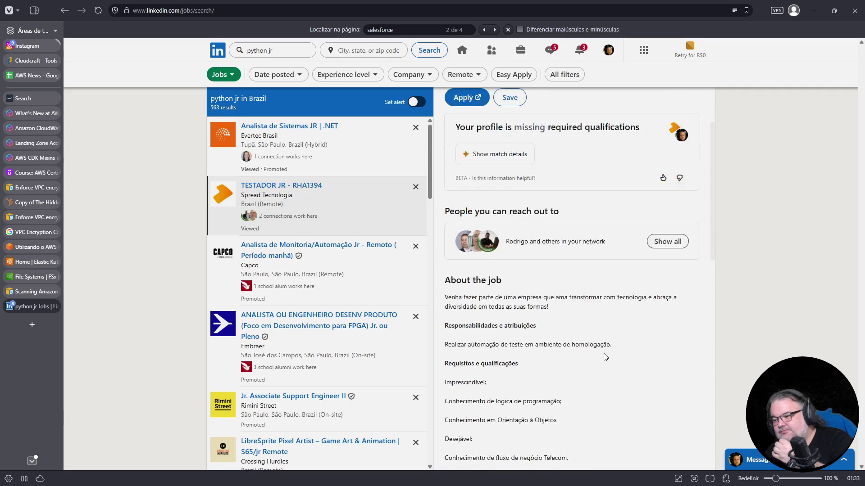
scroll(609, 356, down, 4)
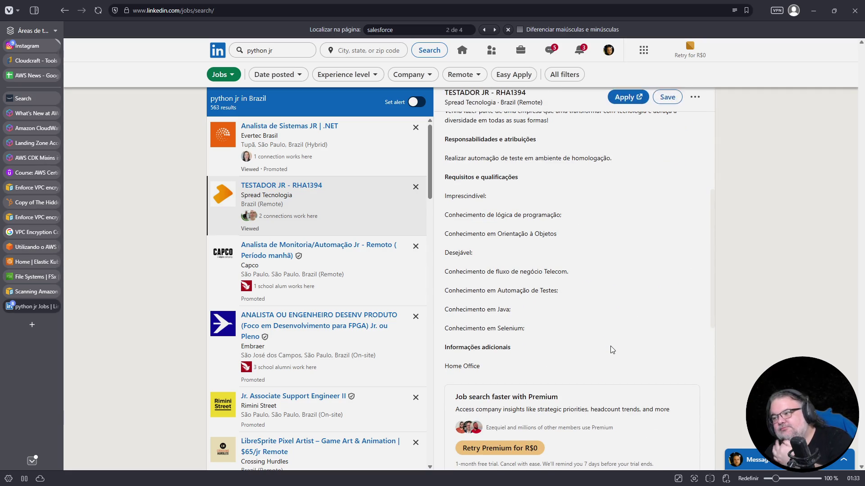
scroll(613, 349, down, 2)
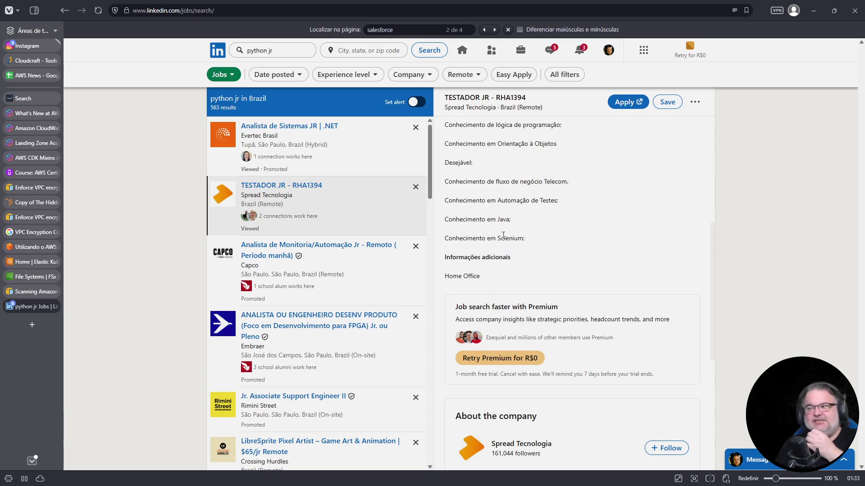
drag(498, 200, 575, 201)
scroll(566, 209, up, 1)
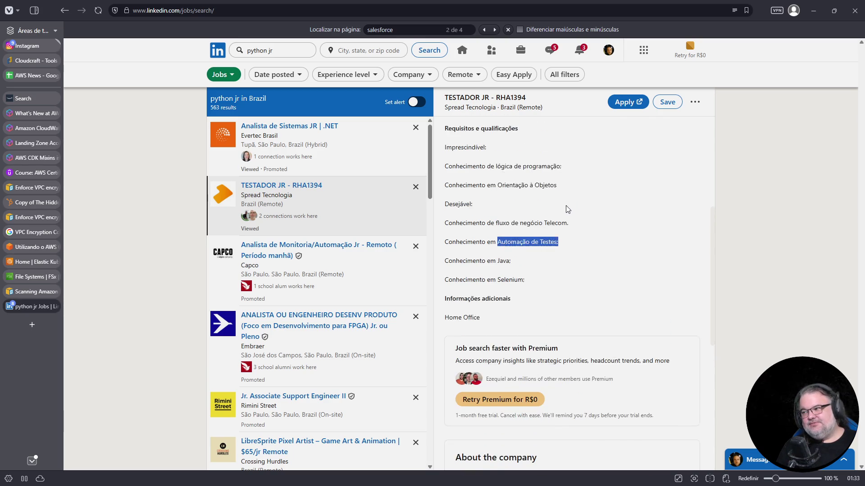
drag(495, 283, 531, 283)
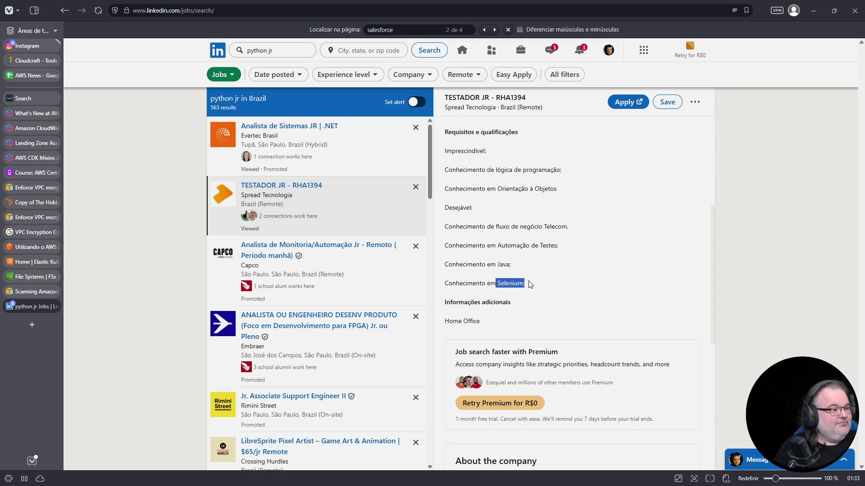
scroll(541, 257, down, 4)
scroll(543, 249, down, 4)
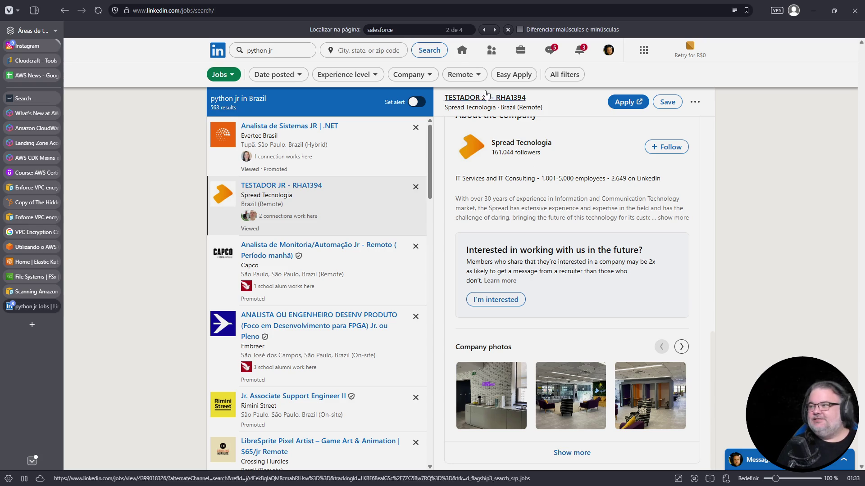
click(32, 324)
click(262, 11)
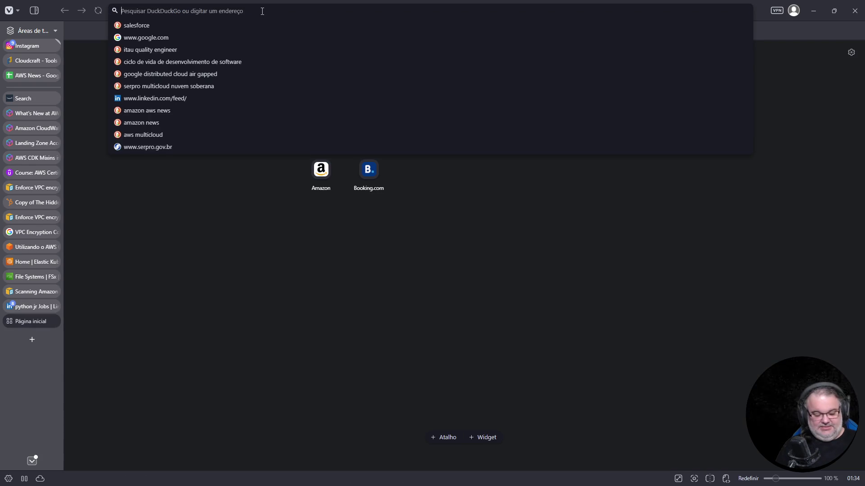
text(selenium)
key(Return)
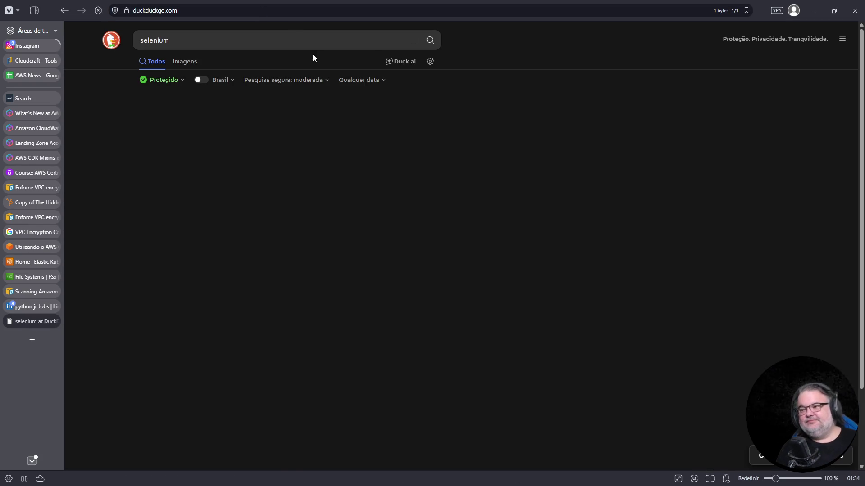
click(277, 37)
text(tests)
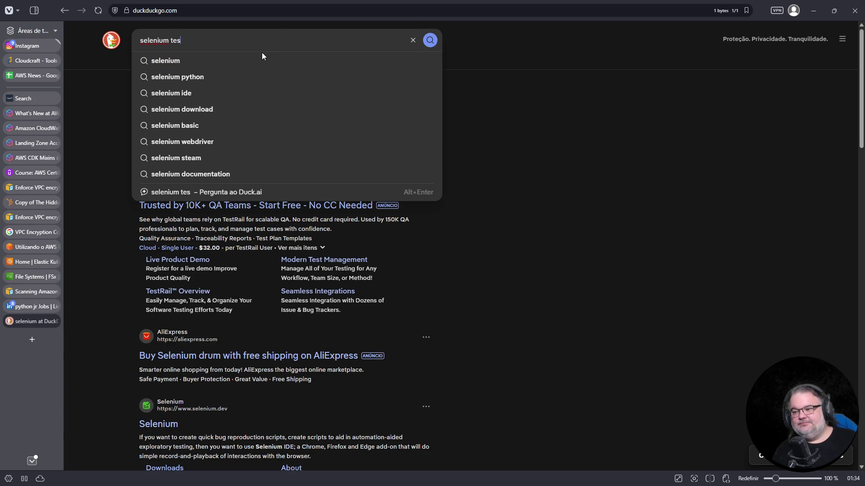
key(Return)
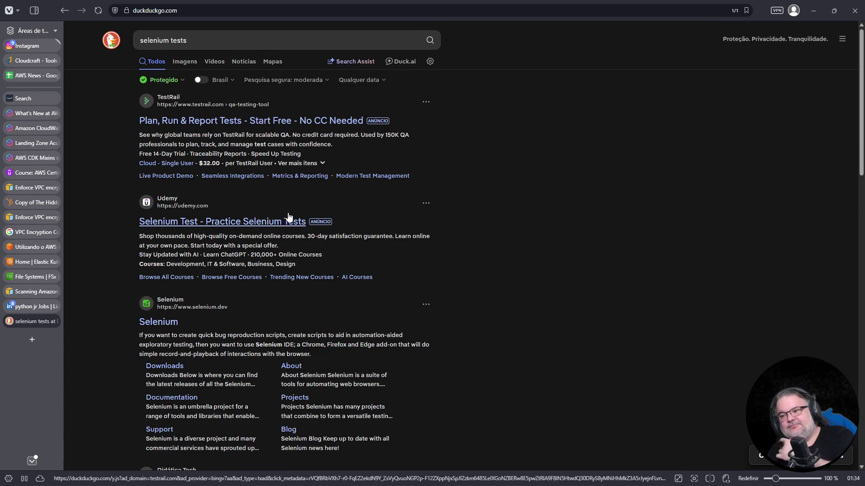
click(159, 323)
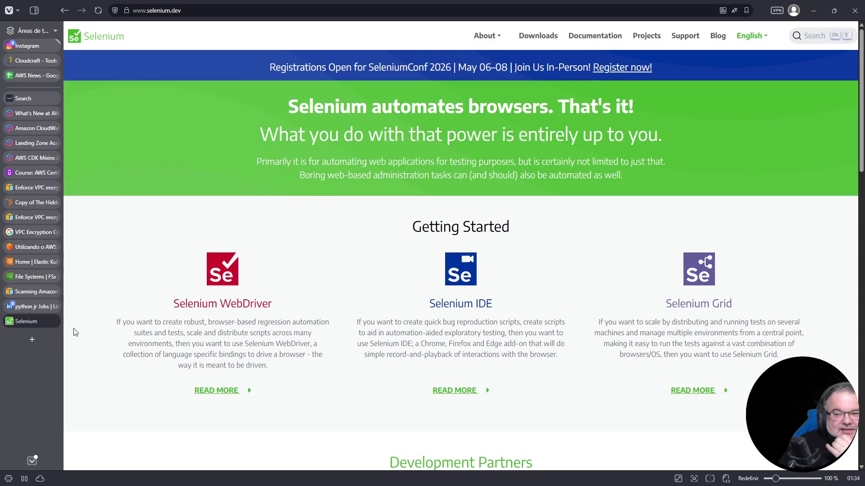
click(55, 322)
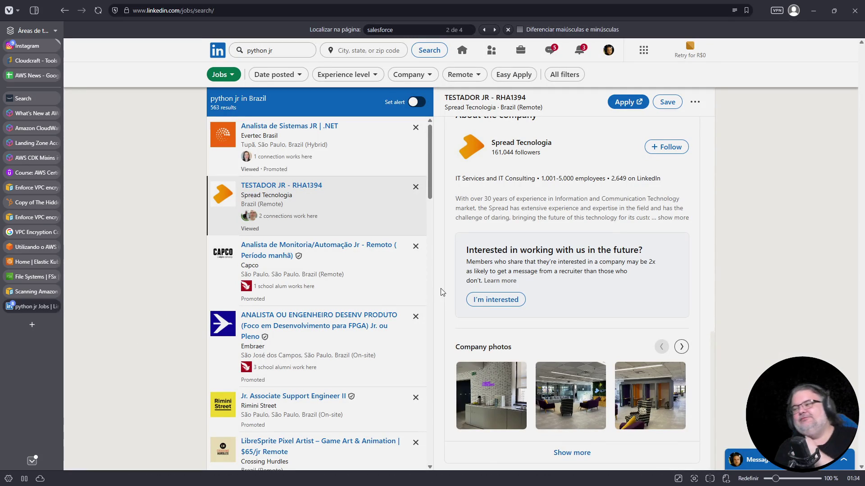
scroll(442, 284, up, 4)
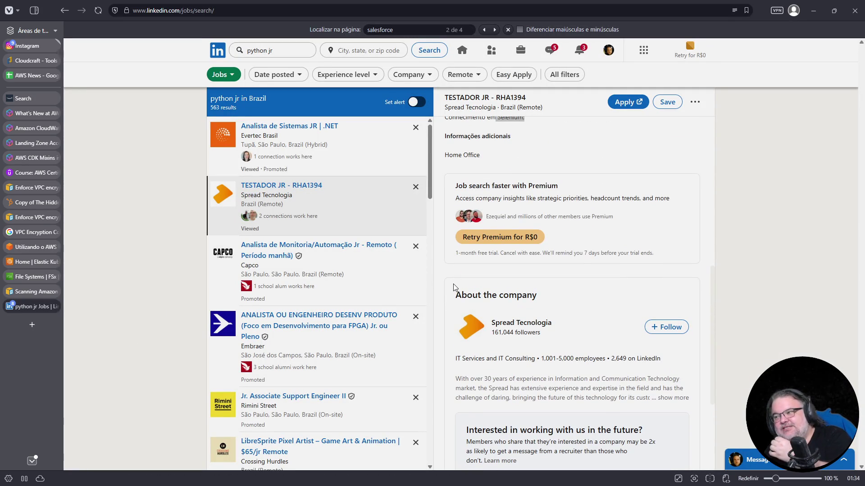
scroll(483, 281, down, 3)
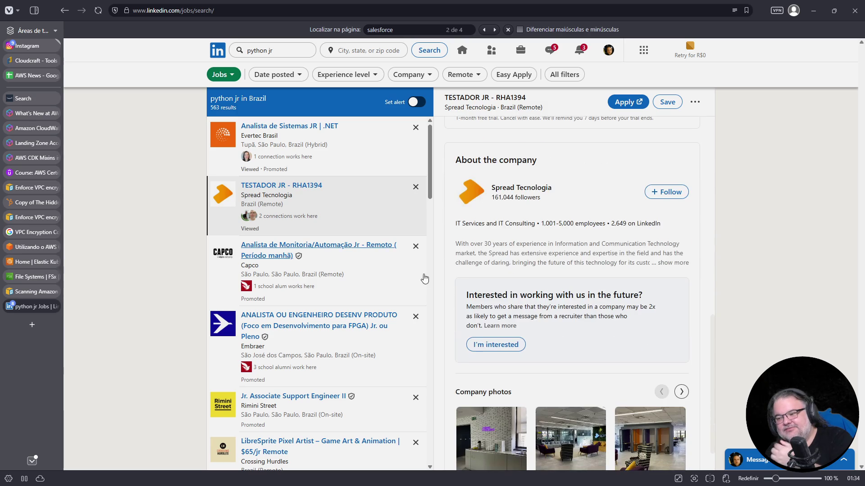
scroll(394, 314, down, 1)
scroll(392, 315, up, 1)
scroll(378, 272, down, 2)
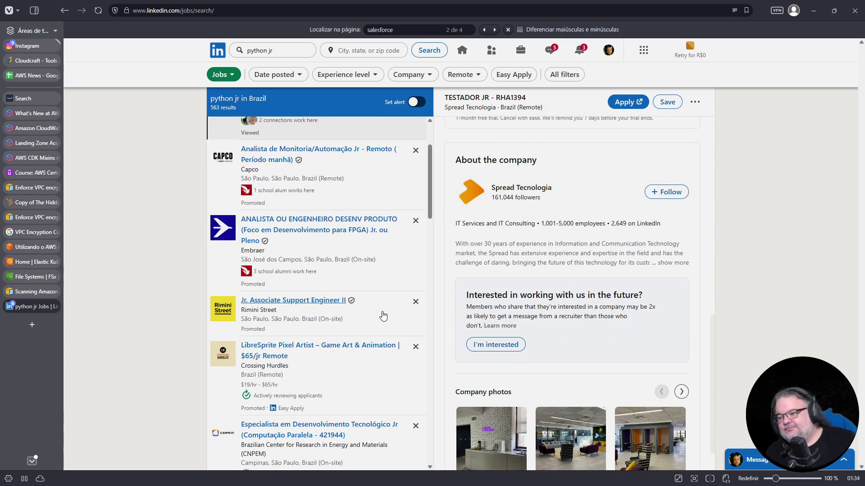
scroll(383, 315, down, 1)
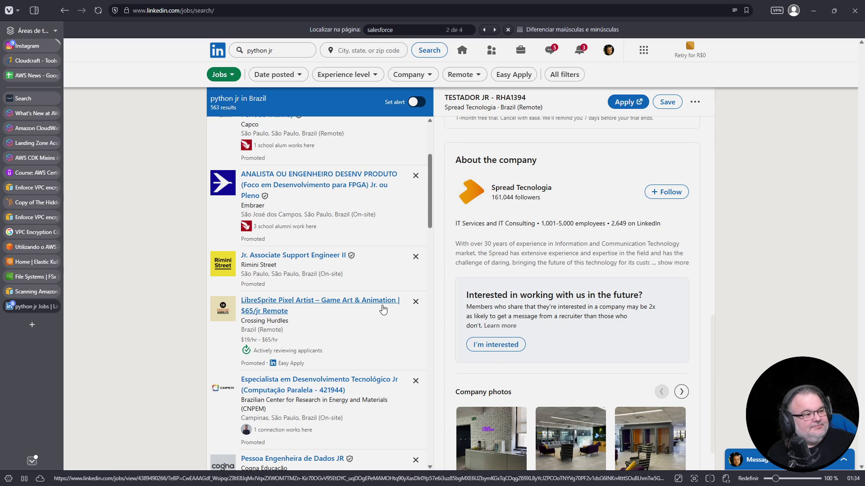
scroll(382, 309, down, 5)
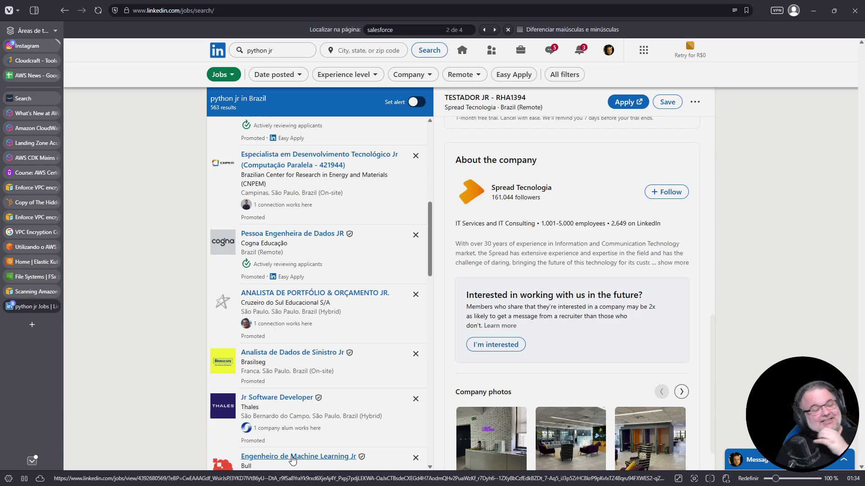
scroll(332, 377, down, 2)
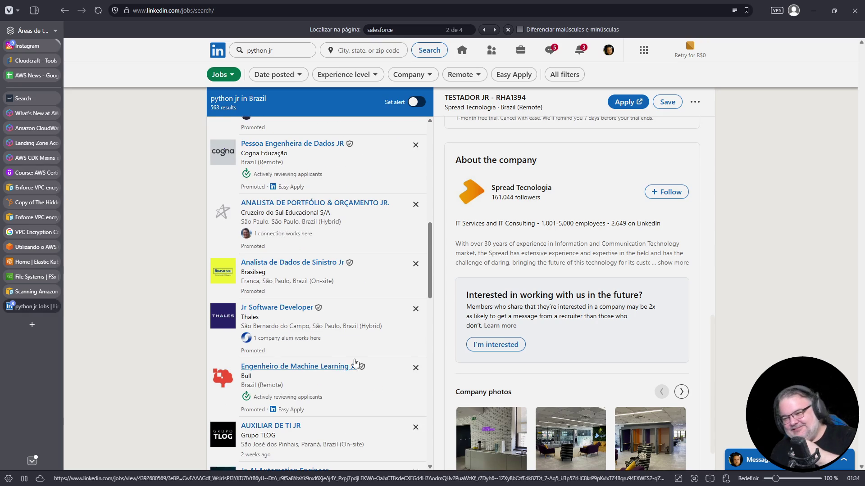
scroll(375, 351, down, 2)
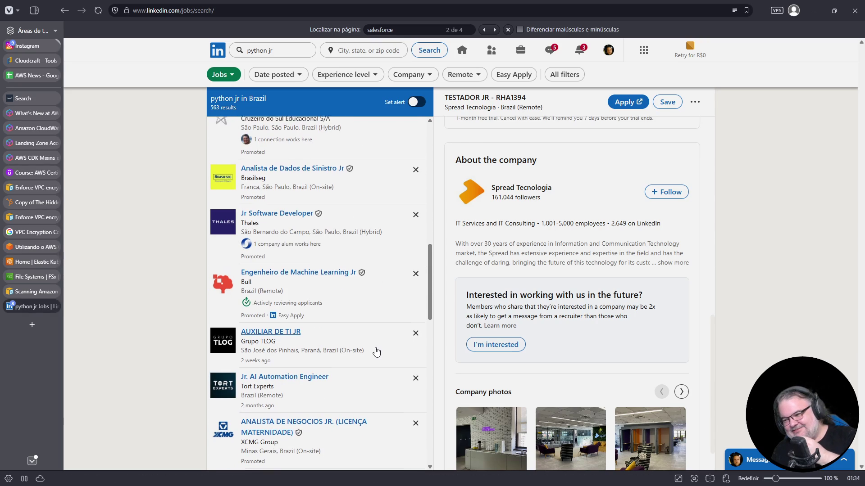
scroll(376, 351, down, 2)
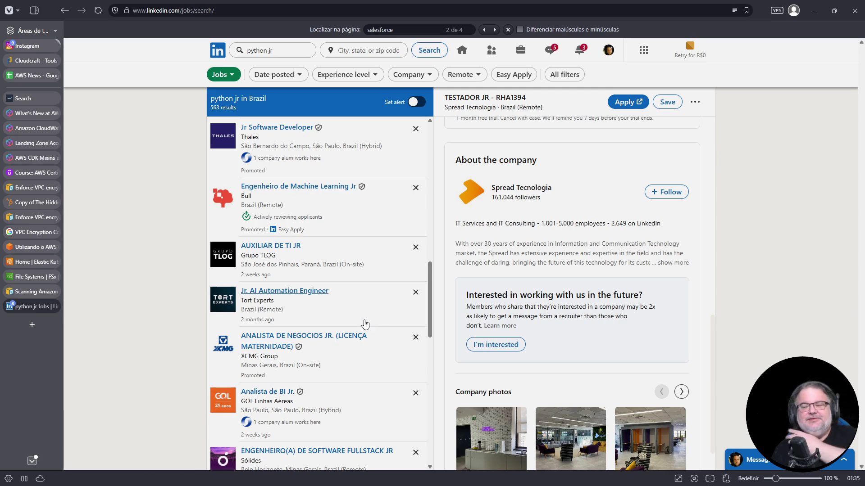
scroll(360, 320, down, 2)
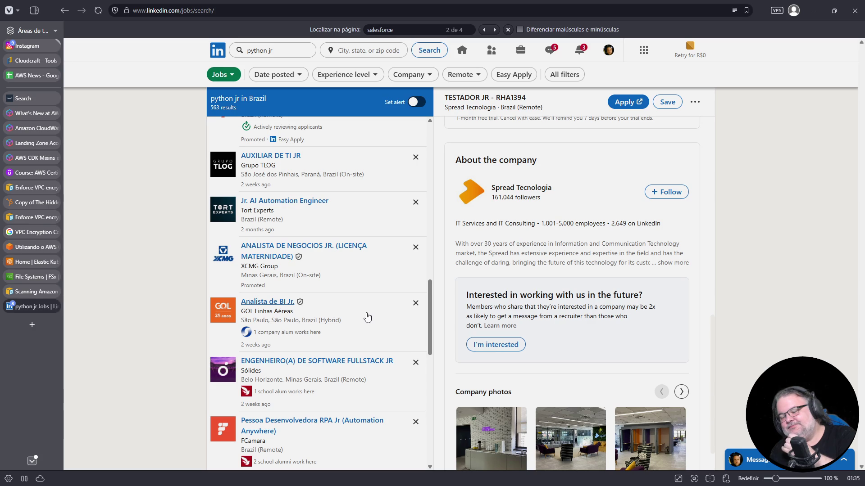
click(368, 318)
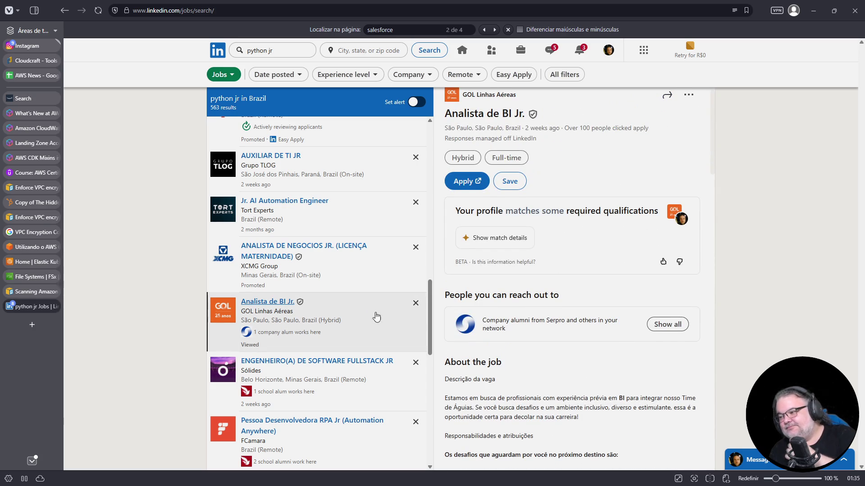
- Scroll GOL's Analista de BI Jr. description and select the work location 'Granja Julieta (SP).'
scroll(525, 322, down, 7)
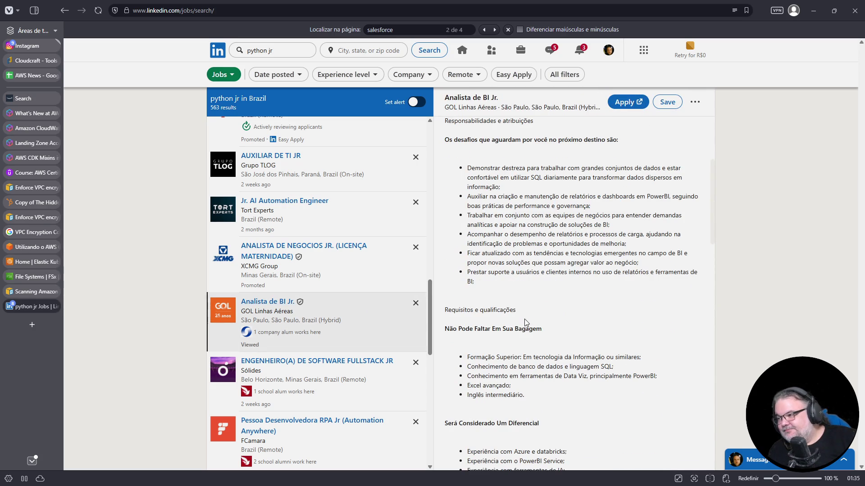
scroll(522, 321, down, 2)
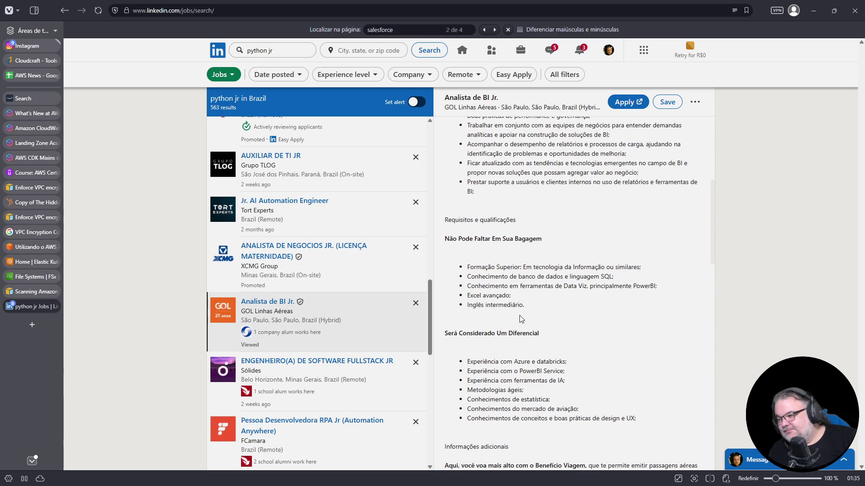
scroll(521, 319, down, 3)
scroll(520, 316, down, 2)
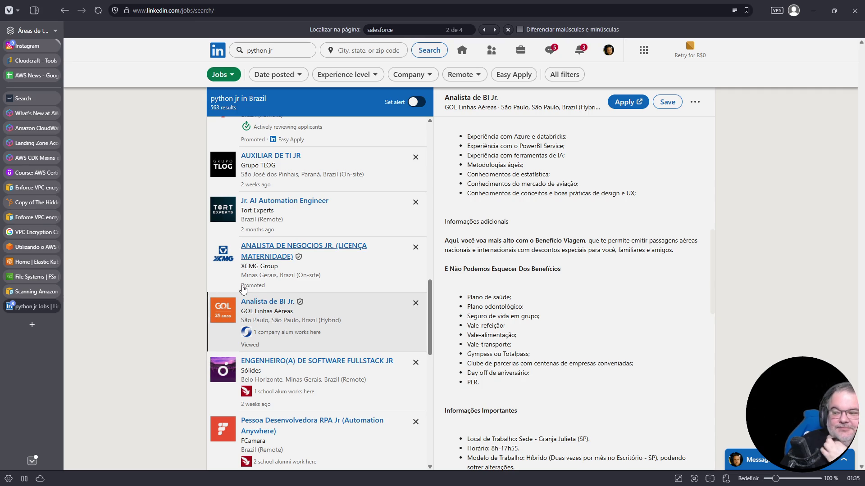
scroll(246, 292, down, 2)
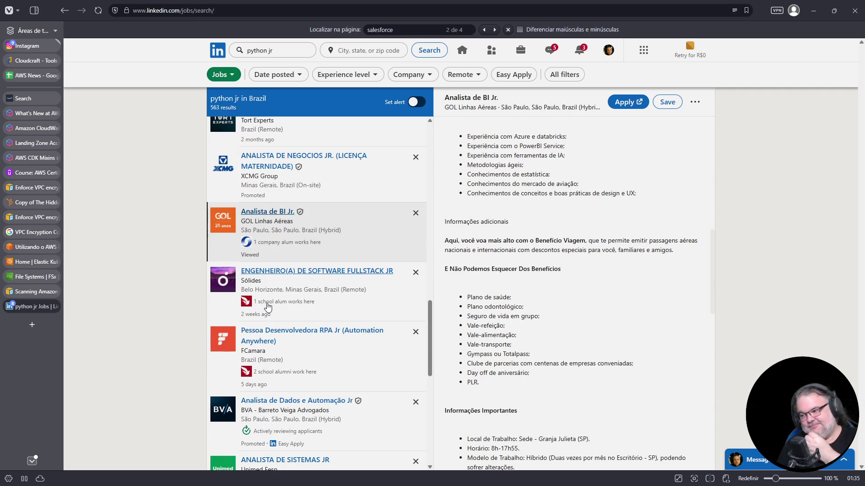
scroll(266, 307, down, 4)
scroll(484, 305, down, 4)
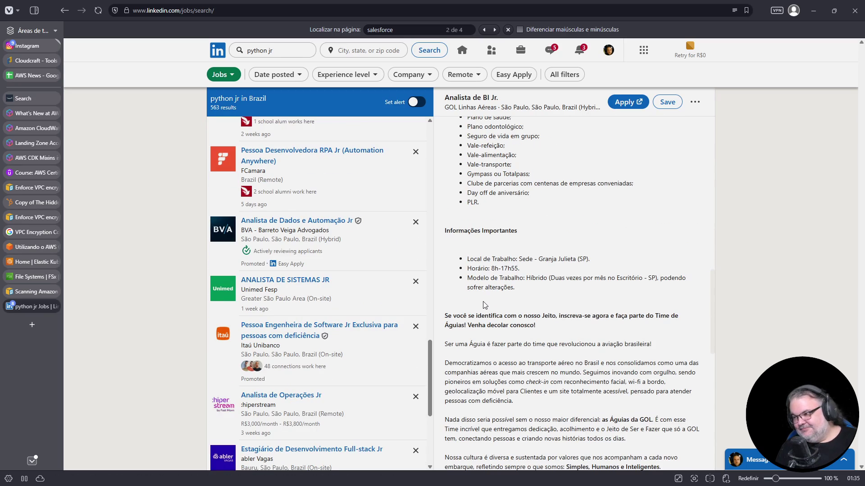
mouse_move(520, 261)
mouse_down()
mouse_move(612, 264)
mouse_move(537, 262)
mouse_up()
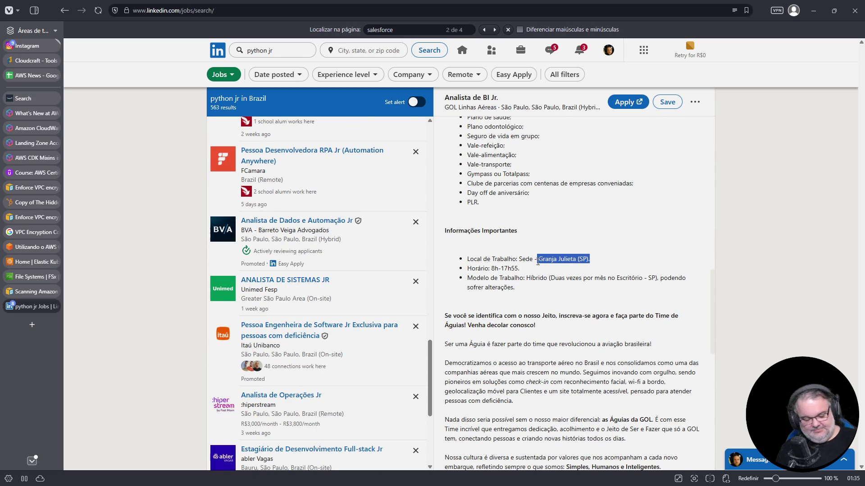
- Copy 'Granja Julieta (SP).' and paste it into a new tab to search it
key(ctrl+c)
key(ctrl+t)
key(ctrl+v)
- Search Granja Julieta in a new DuckDuckGo tab, view it on the map, and look up nearby spas
key(Return)
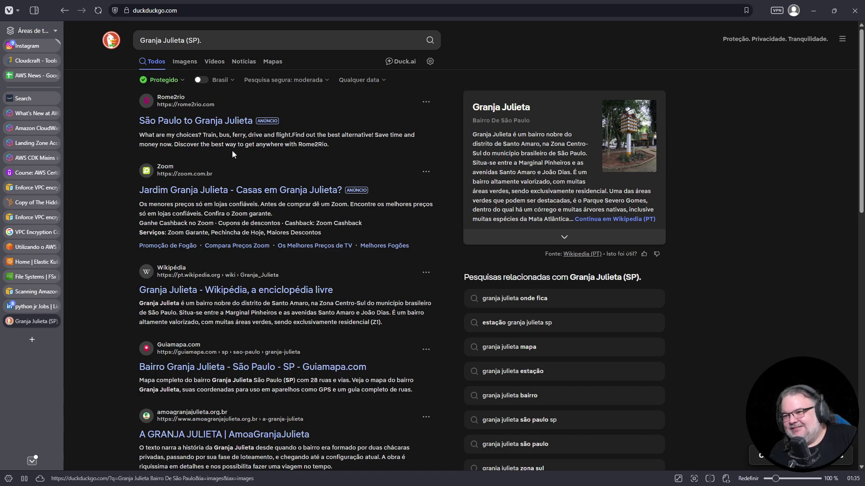
click(272, 63)
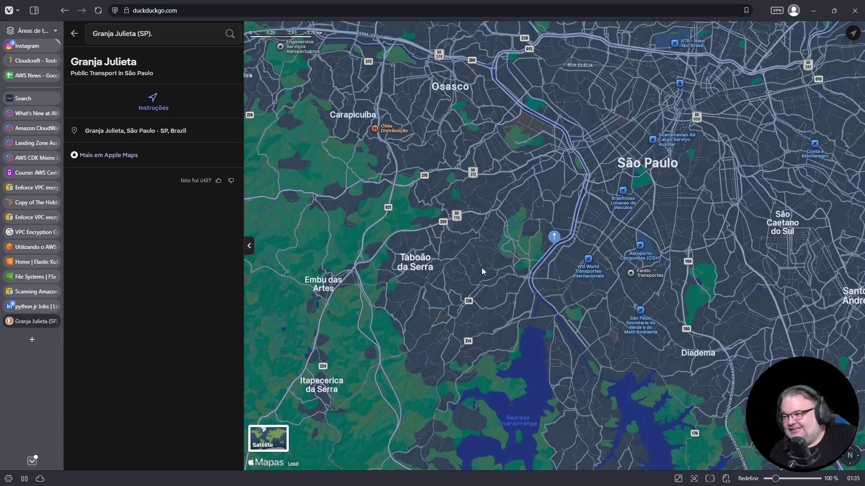
scroll(485, 295, up, 2)
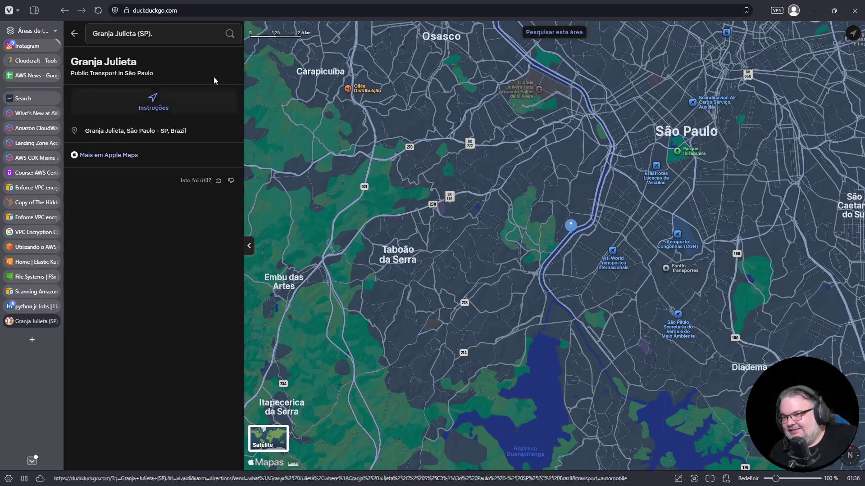
click(168, 32)
click(137, 63)
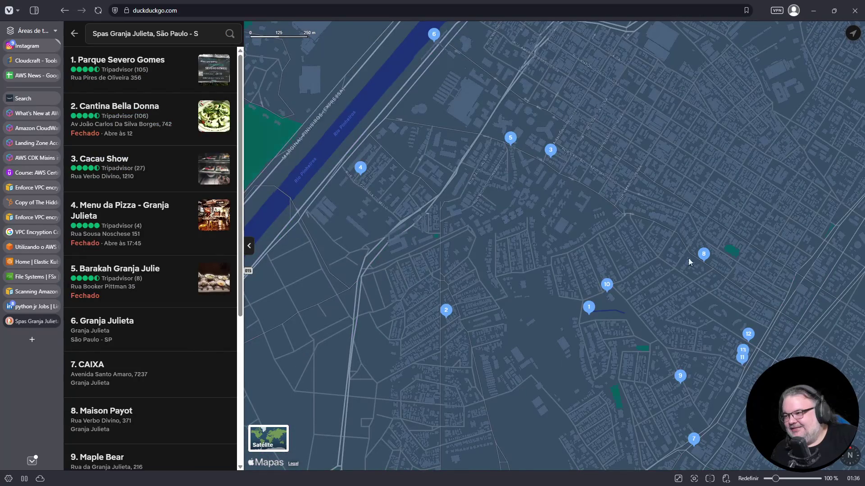
- Zoom into the spa results map and check the Menu da Pizza - Granja Julieta details
scroll(671, 270, down, 1)
scroll(670, 270, down, 2)
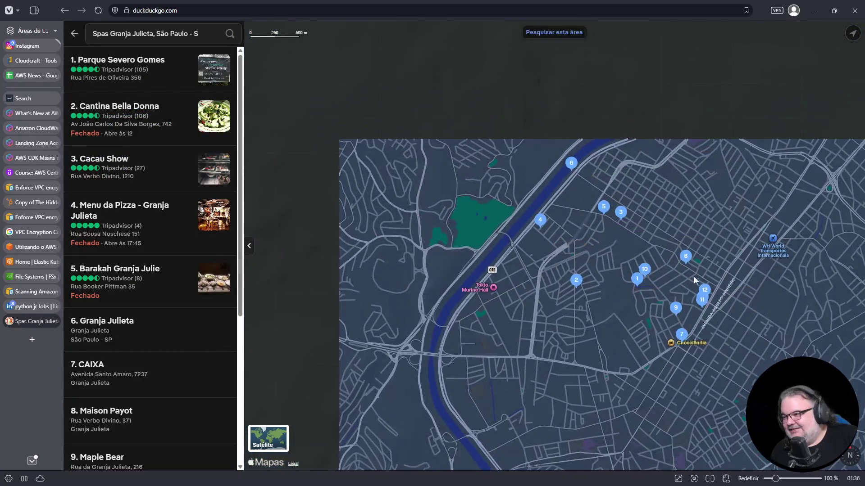
mouse_move(694, 277)
mouse_down()
mouse_move(633, 189)
mouse_move(635, 176)
mouse_up()
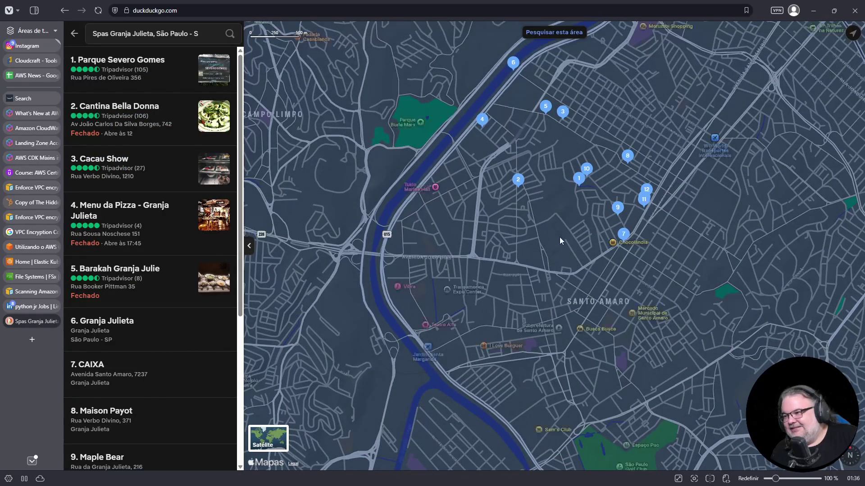
drag(585, 169, 560, 216)
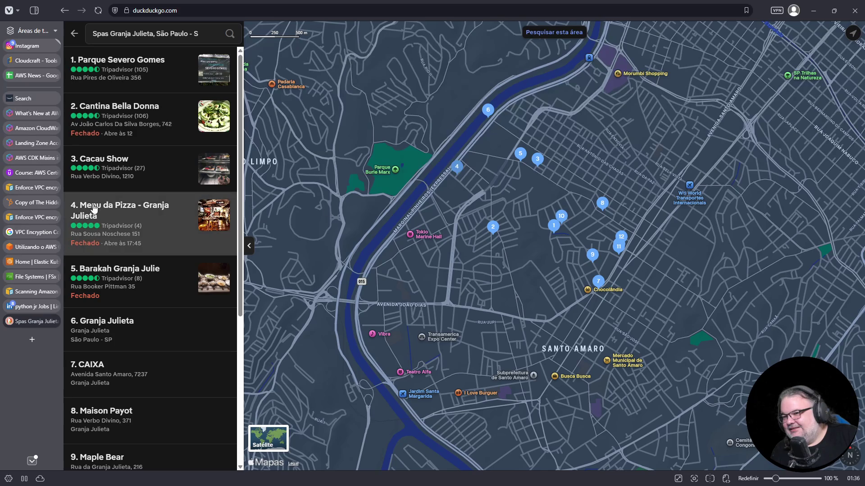
click(146, 223)
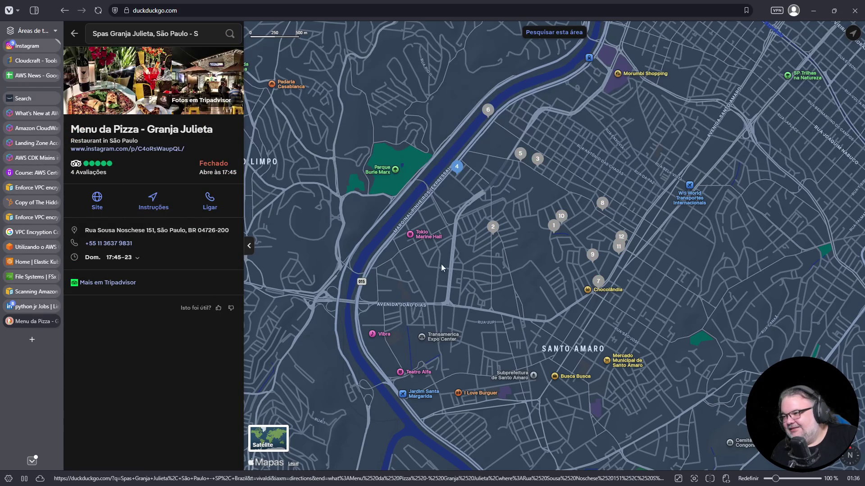
click(74, 34)
- Pan and zoom around the riverside and the area north to bring the numbered spa pins into view
drag(331, 234, 343, 151)
scroll(386, 186, down, 5)
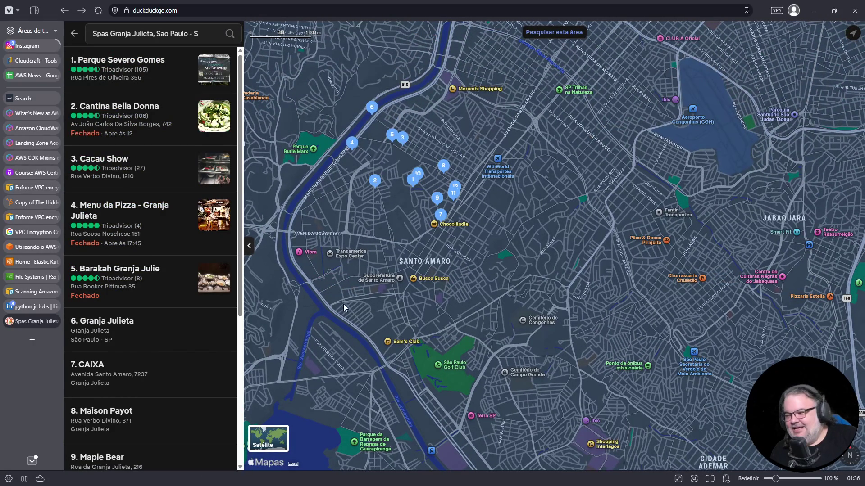
scroll(344, 311, down, 3)
scroll(393, 289, up, 5)
scroll(398, 291, up, 2)
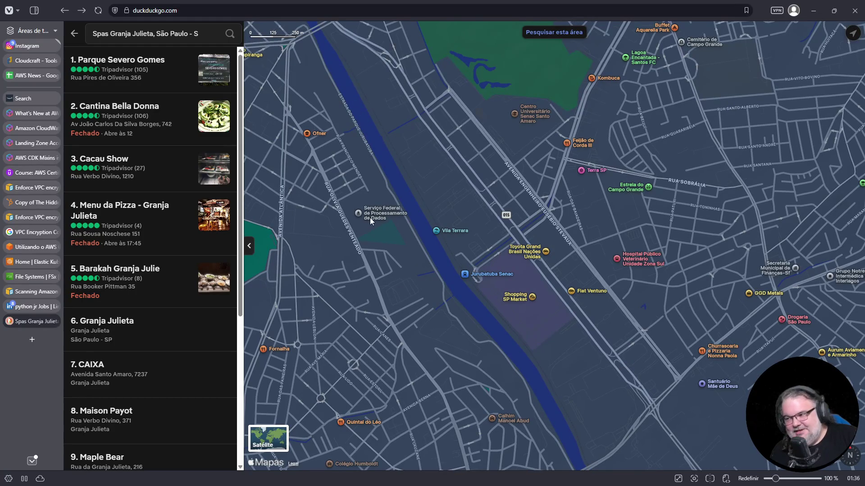
scroll(371, 209, down, 1)
mouse_move(371, 209)
mouse_down()
mouse_move(466, 339)
mouse_move(464, 389)
mouse_up()
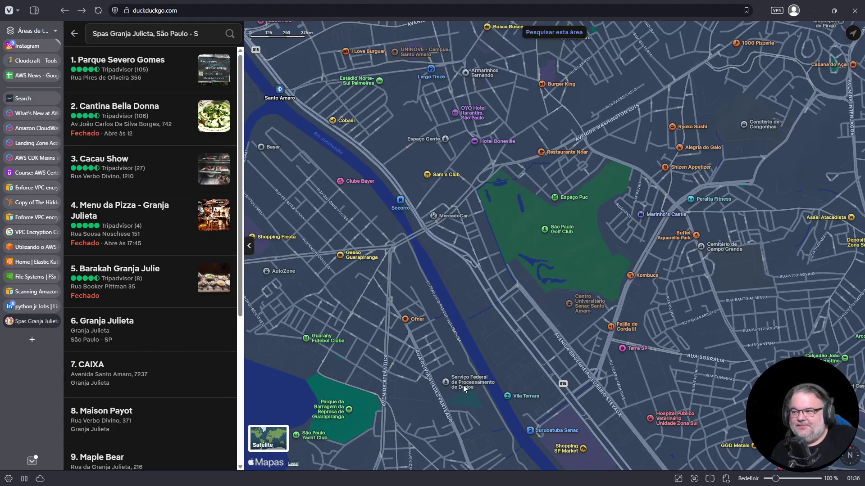
mouse_move(460, 334)
mouse_down()
mouse_move(447, 402)
mouse_move(446, 304)
mouse_move(439, 372)
mouse_up()
mouse_move(431, 90)
mouse_down()
mouse_move(429, 274)
mouse_move(412, 339)
mouse_up()
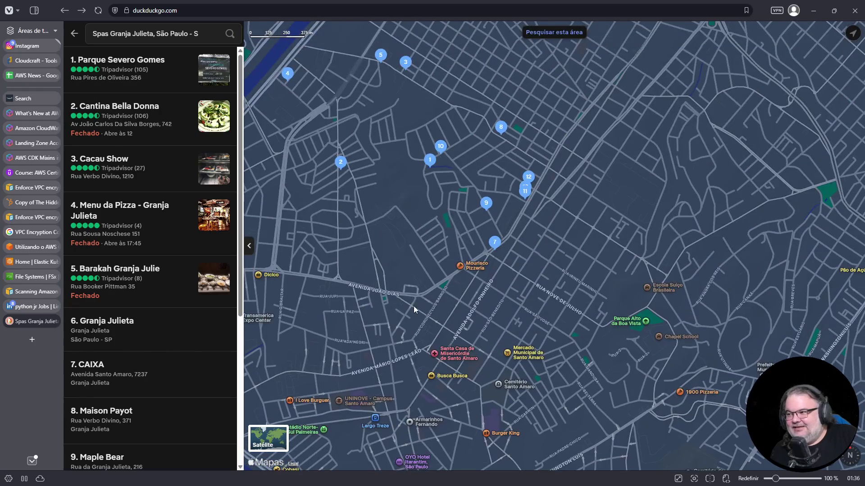
scroll(412, 228, up, 3)
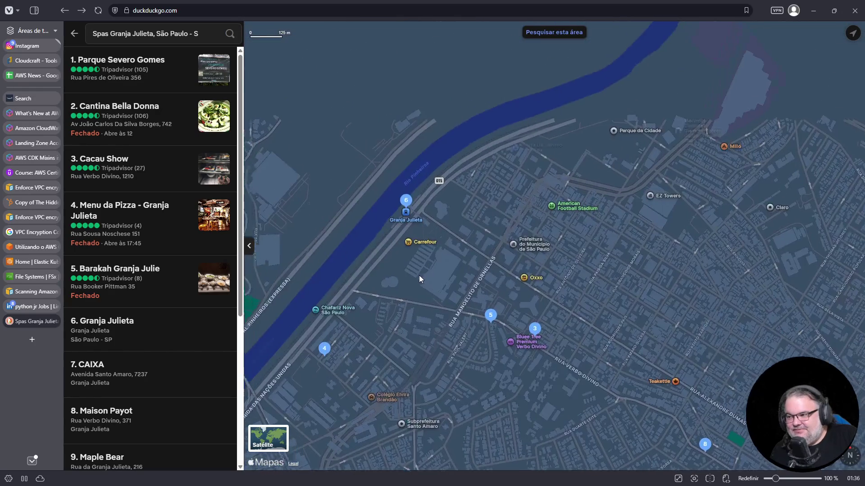
scroll(418, 275, up, 5)
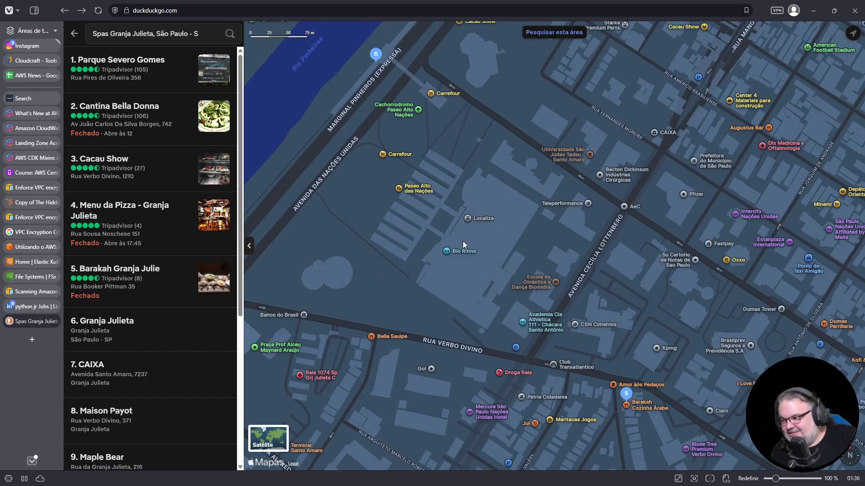
- Look along Avenida Cecília Lottenberg, Rua Verbo Divino and Ponte Laguna pins, then close the spas map
drag(487, 250, 354, 370)
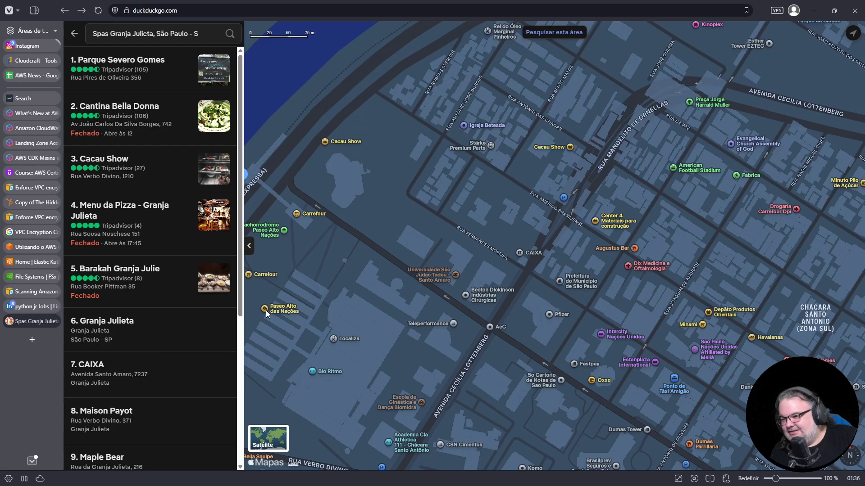
scroll(341, 318, down, 2)
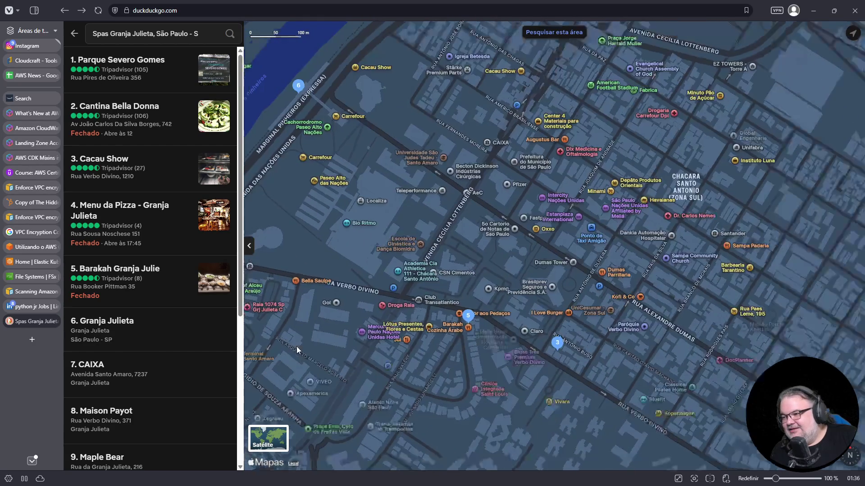
drag(296, 354, 435, 206)
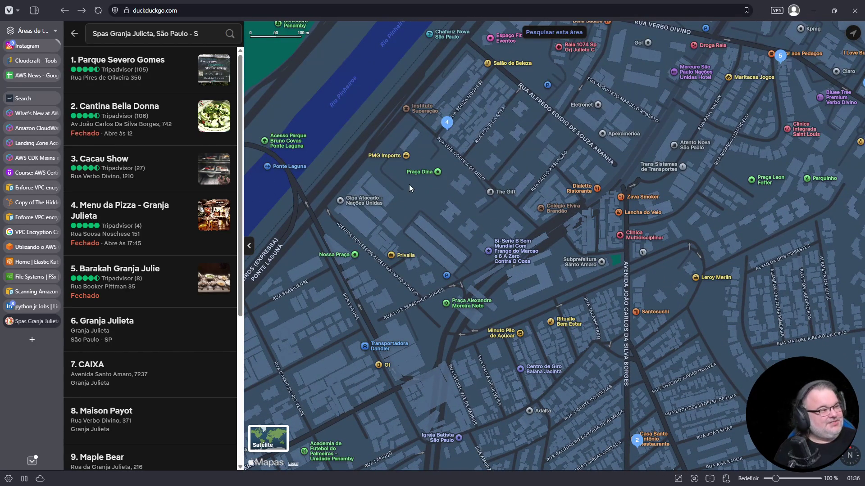
scroll(382, 206, down, 2)
mouse_move(404, 234)
mouse_down()
mouse_move(455, 195)
mouse_move(463, 166)
mouse_up()
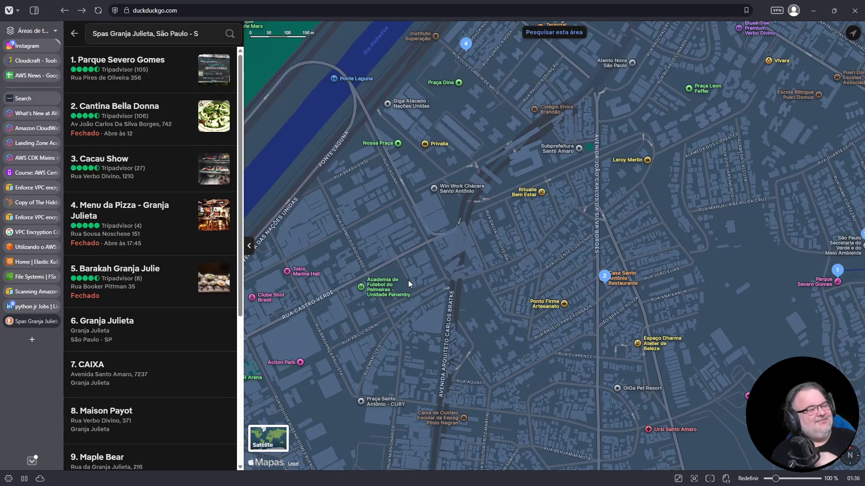
click(55, 322)
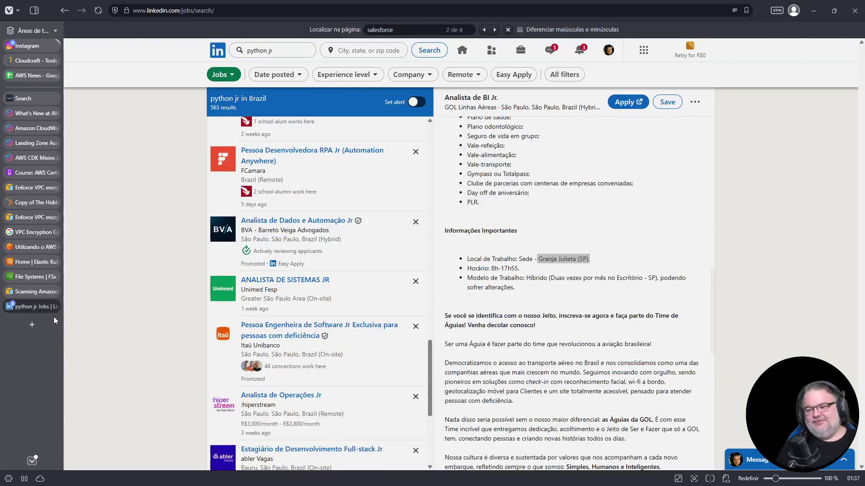
- Close the python jr LinkedIn search and Amazon Inspector docs tabs, then select B140 in the AWS News sheet
click(55, 306)
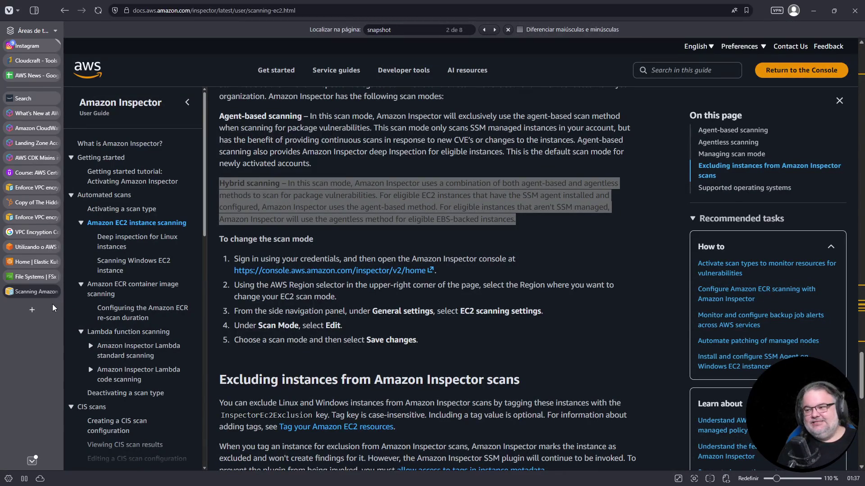
click(55, 291)
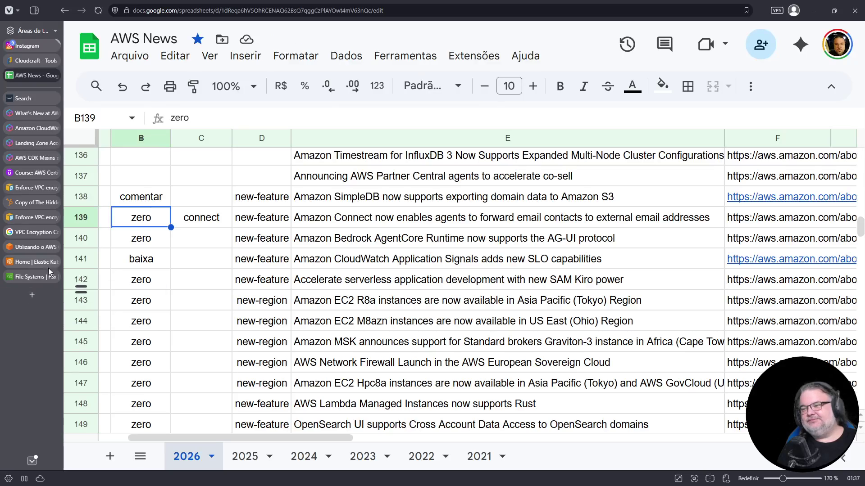
drag(153, 436, 123, 436)
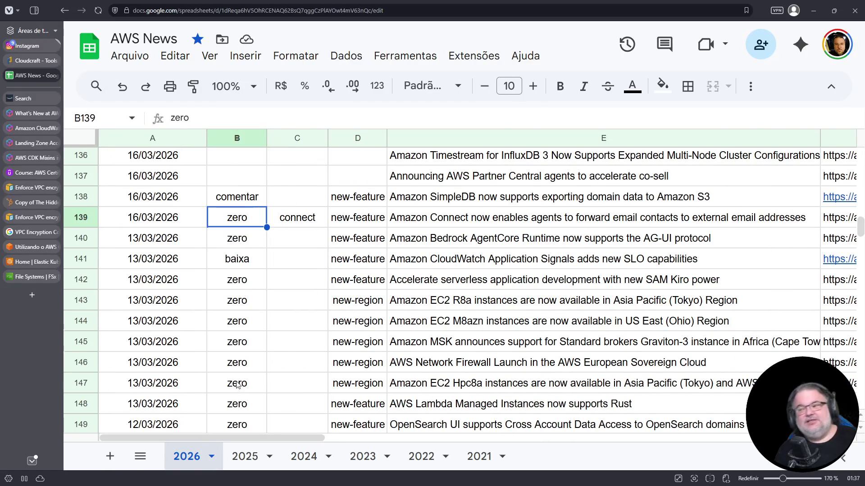
scroll(291, 335, up, 2)
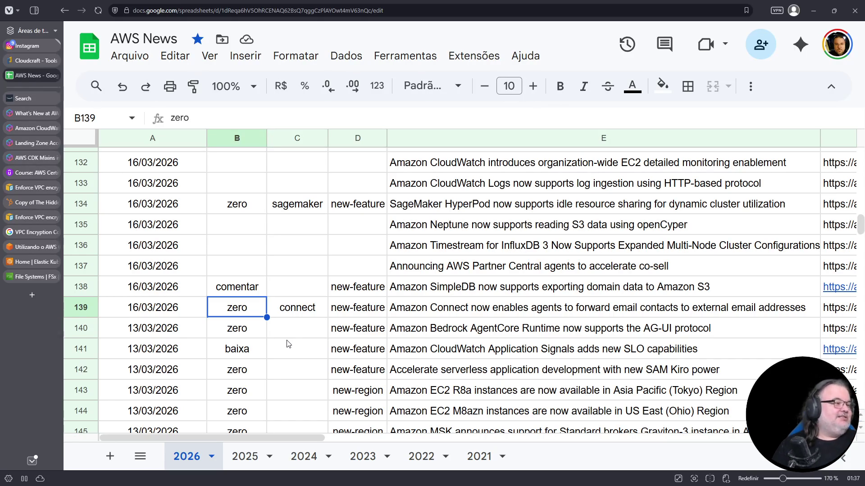
click(252, 330)
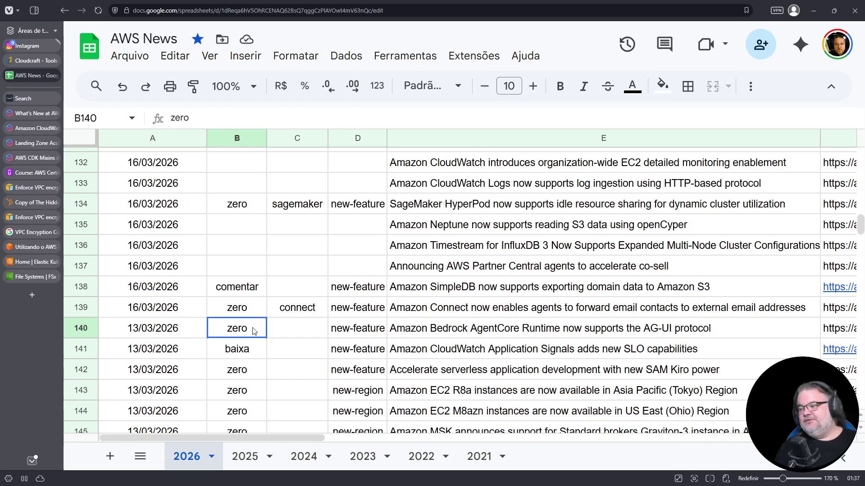
- Copy row 140's zero / new-feature classification into rows 137, 136 and 135, changing B136 to baixa
shift+click(359, 333)
key(ctrl+c)
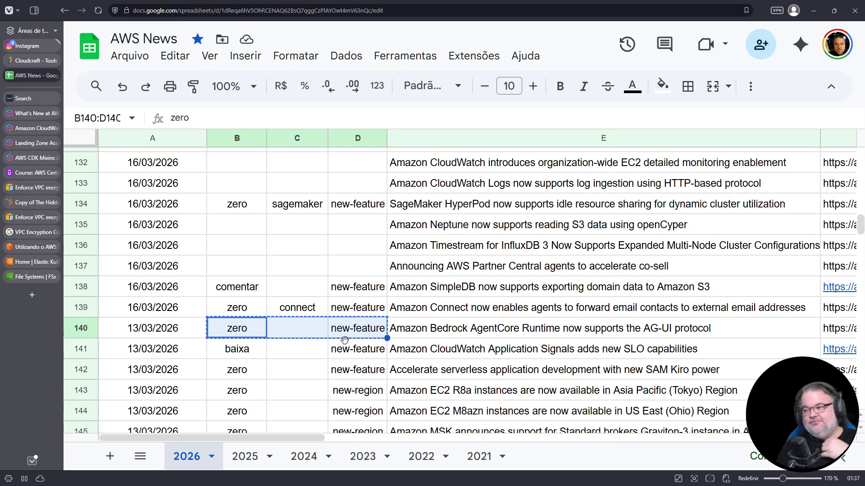
click(237, 268)
key(ctrl+v)
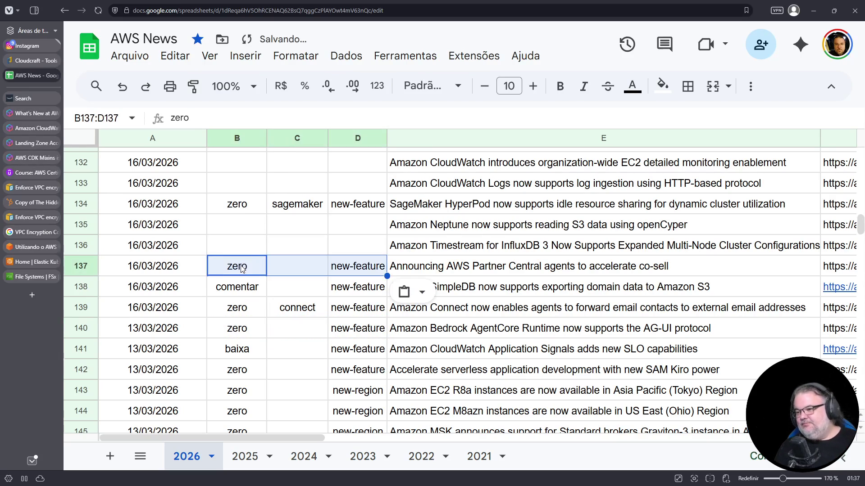
click(247, 245)
key(ctrl+v)
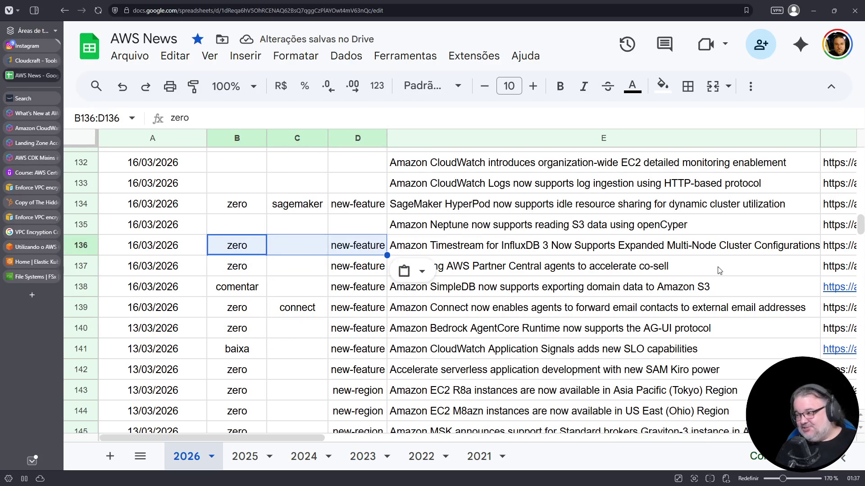
click(237, 252)
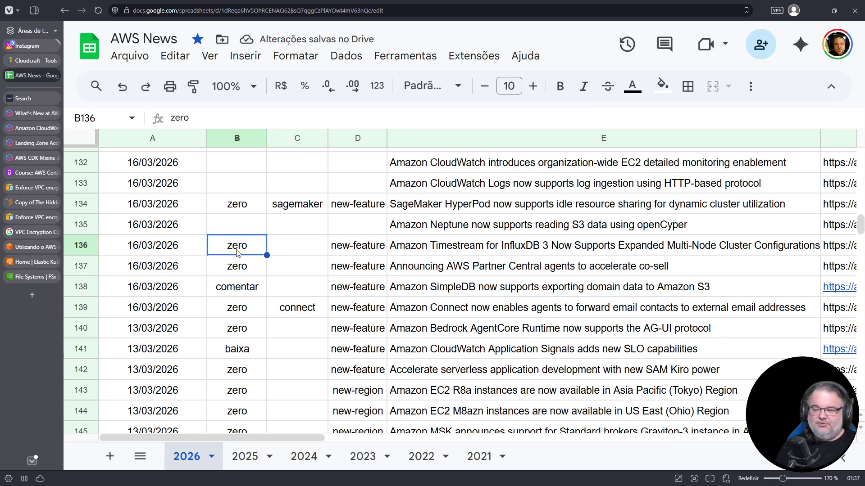
text(baixa)
key(Return)
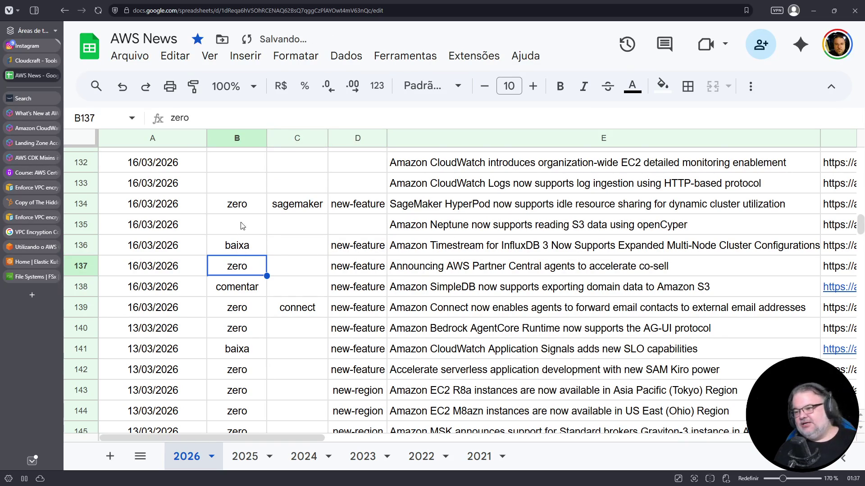
click(245, 225)
key(ctrl+v)
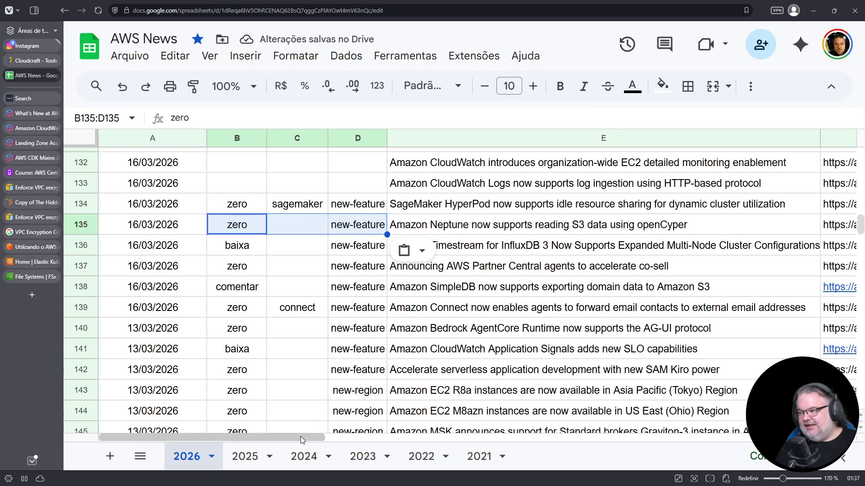
- Turn the F135 Neptune URL into a link, leave the headline unchanged, and open the article
drag(299, 436, 320, 437)
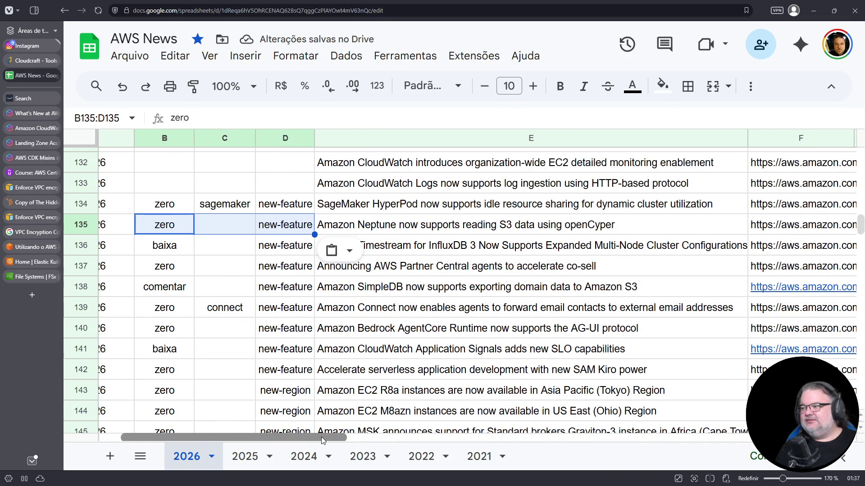
click(775, 230)
key(Return)
key(Return)
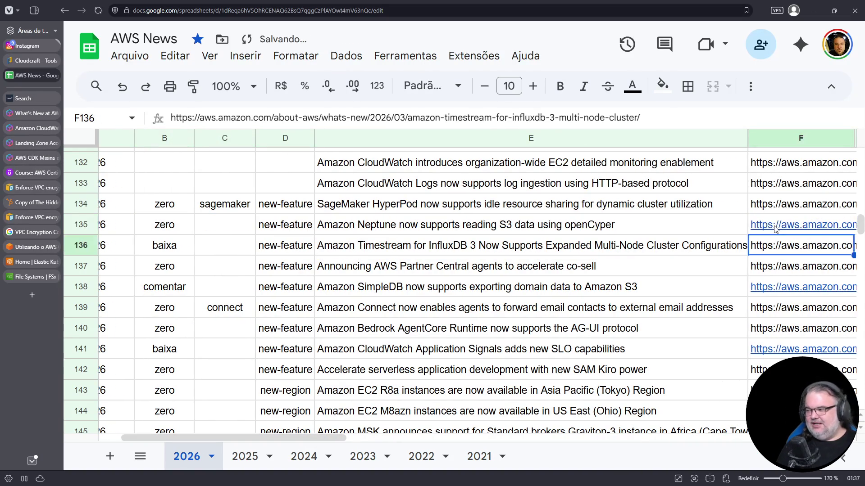
click(608, 235)
double_click(603, 224)
key(Left)
key(Left)
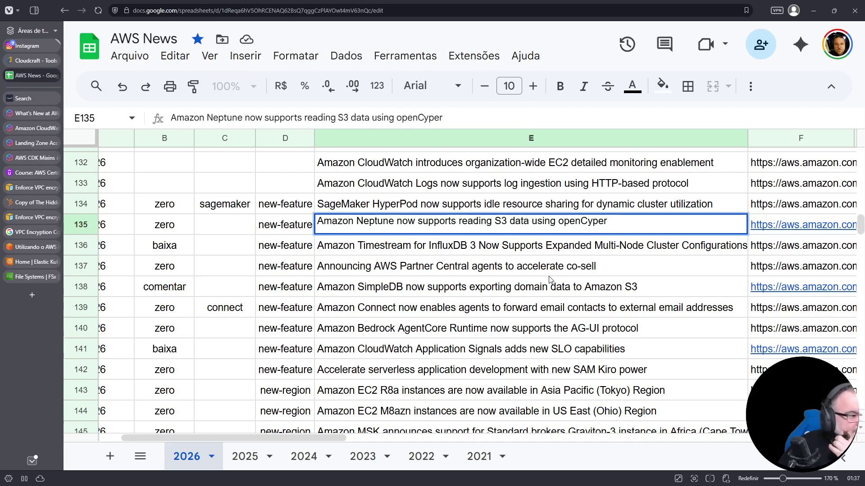
drag(206, 438, 184, 439)
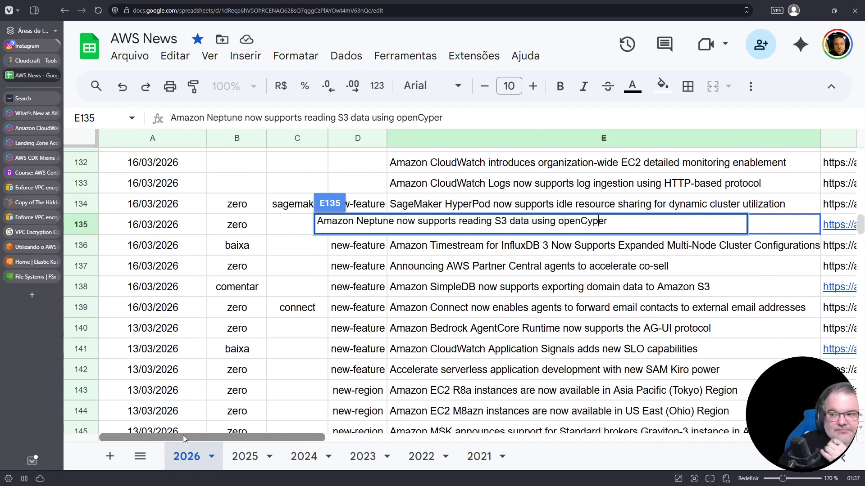
key(Escape)
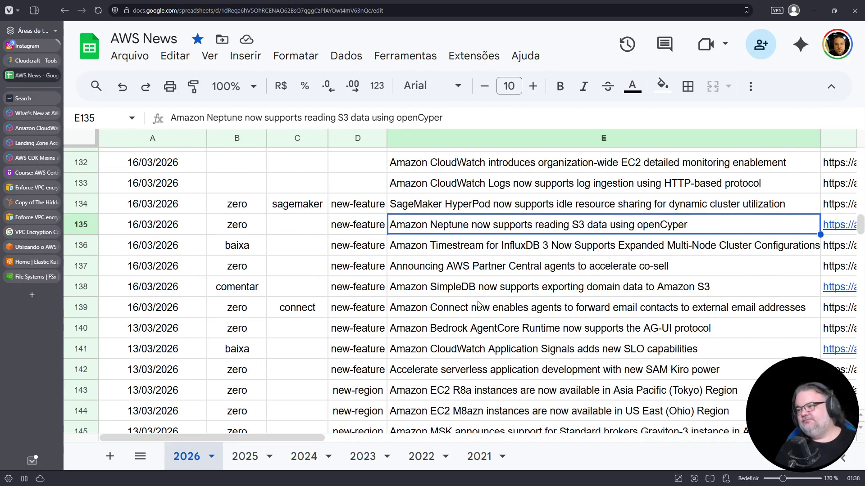
click(837, 230)
click(773, 254)
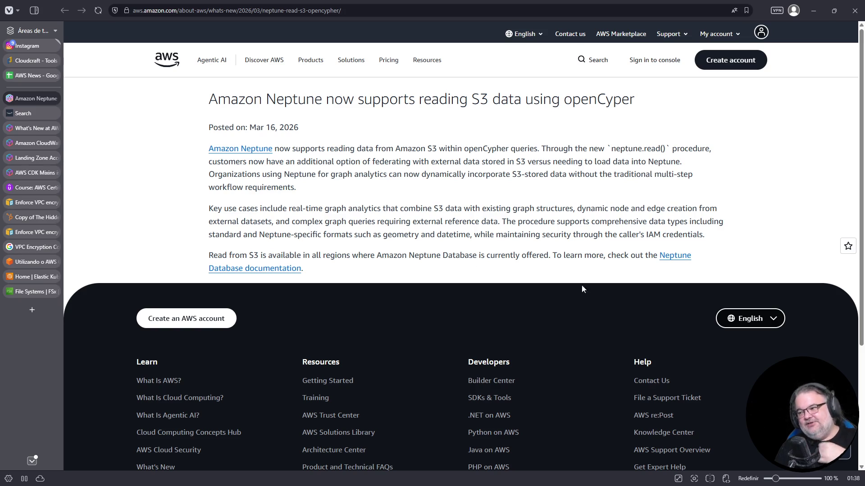
- Zoom the Neptune openCypher announcement page to 140% for reading
ctrl+scroll(566, 252, up, 4)
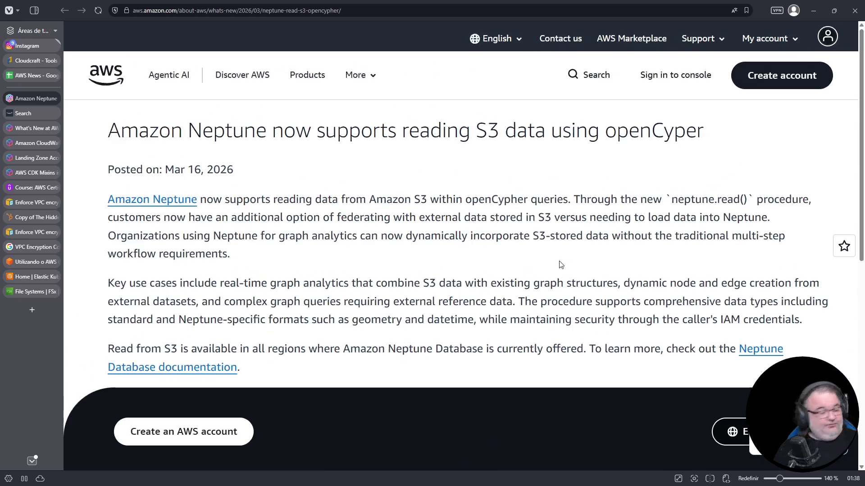
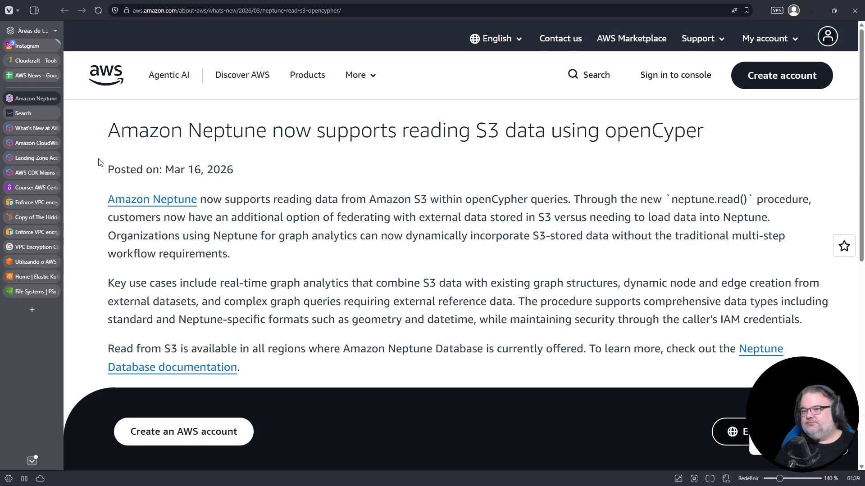
- Close the Neptune article and set the Neptune row's impact in B135 to baixa
mouse_move(59, 110)
key(ctrl+w)
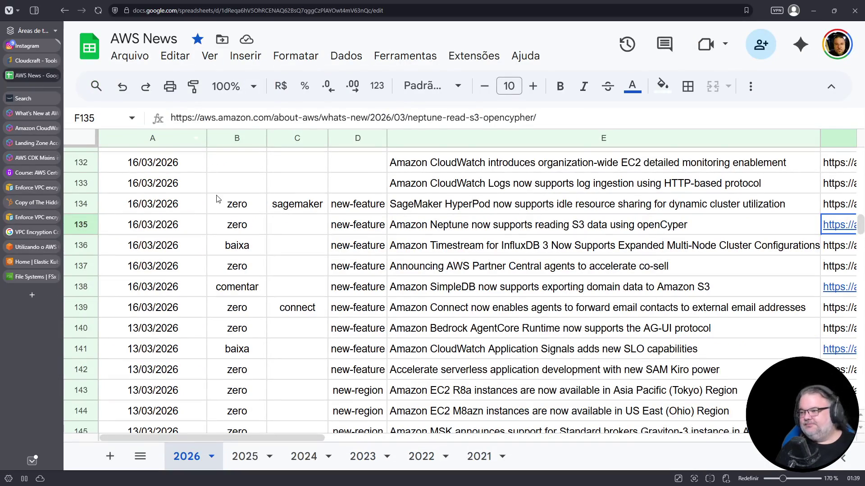
click(232, 227)
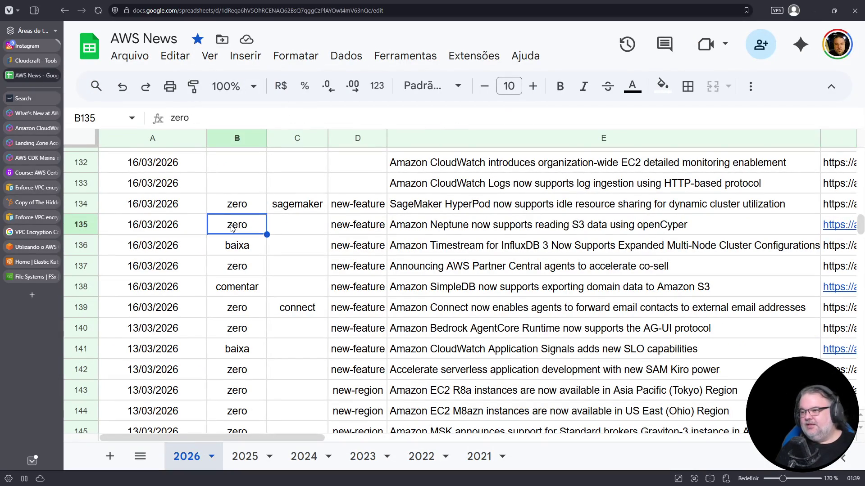
key(Down)
key(ctrl+c)
key(Up)
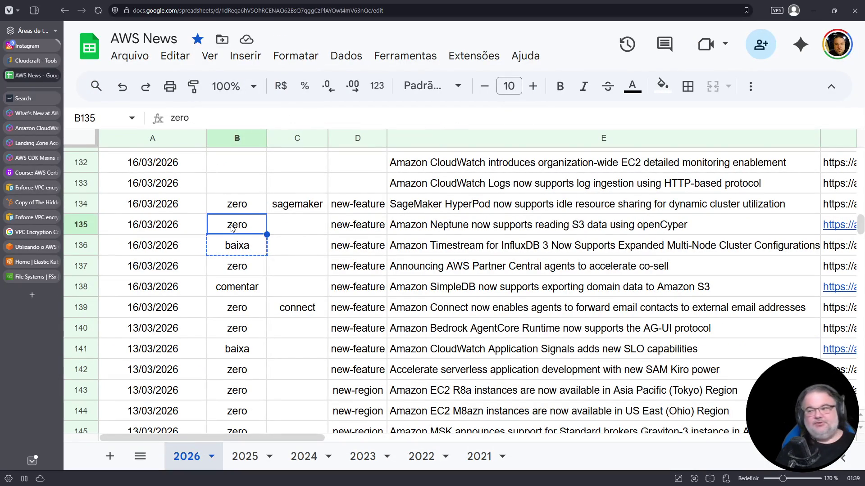
key(ctrl+v)
click(234, 208)
- Copy zero and new-feature from row 140 into the CloudWatch Logs row B133:D133
drag(351, 249, 249, 243)
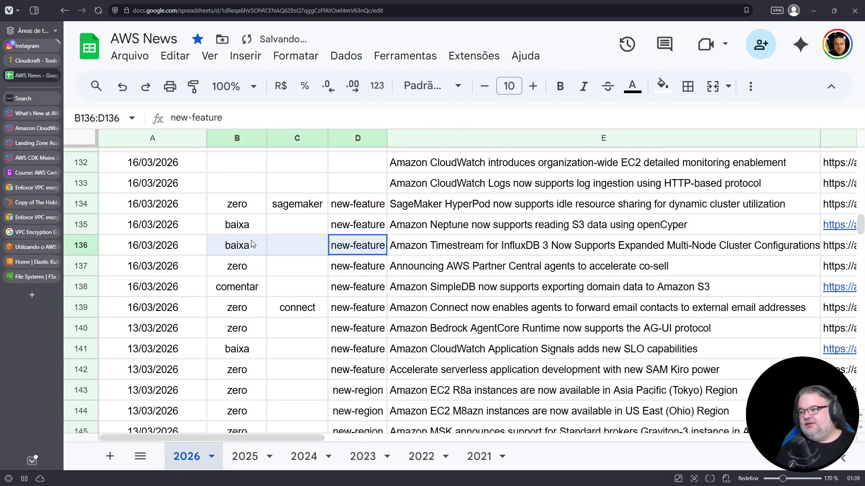
drag(235, 331, 356, 331)
key(ctrl+c)
scroll(294, 266, up, 1)
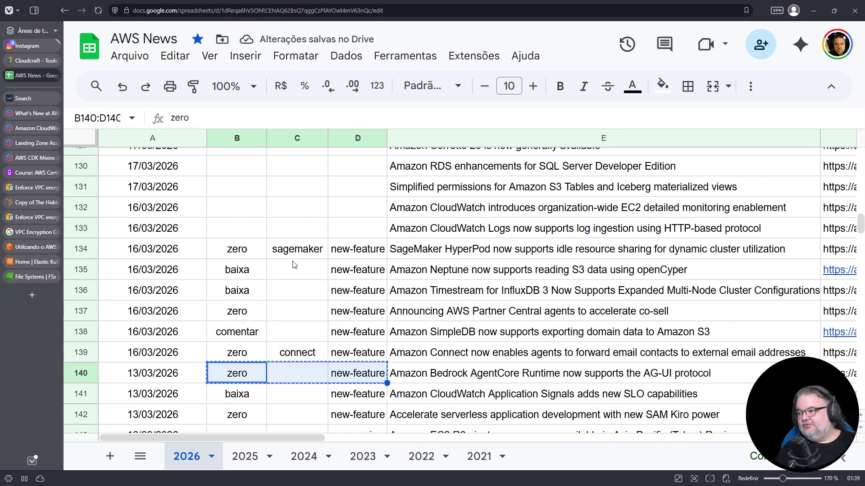
click(251, 233)
key(ctrl+v)
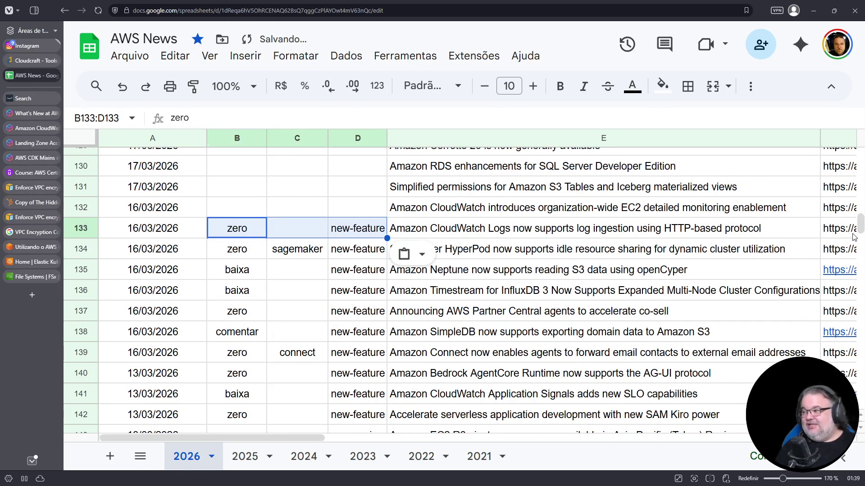
- Turn the F133 URL into a link and open the CloudWatch Logs article
click(837, 237)
double_click(837, 237)
key(Return)
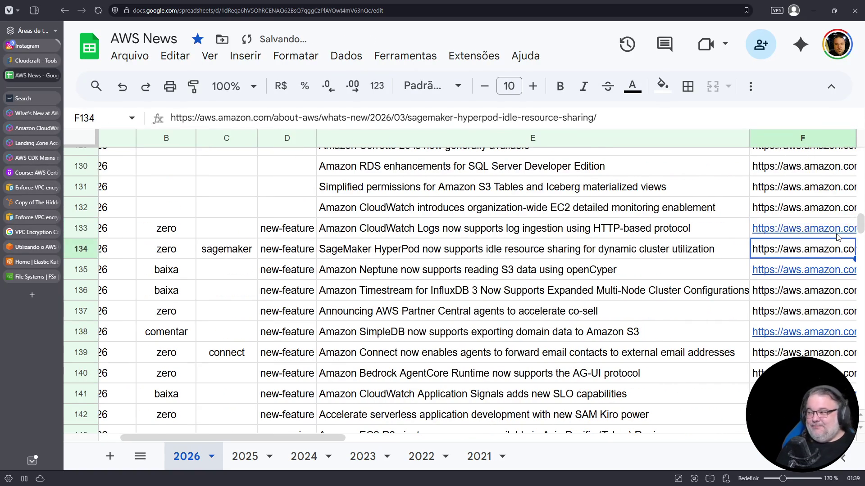
click(806, 228)
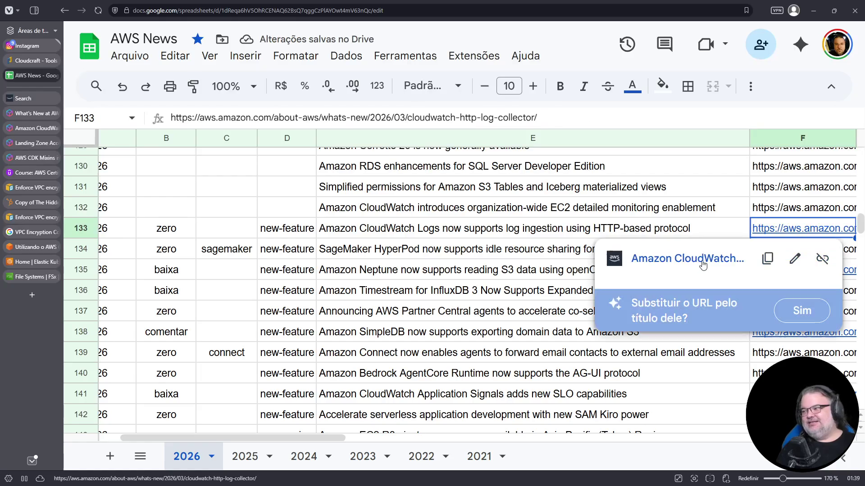
click(695, 265)
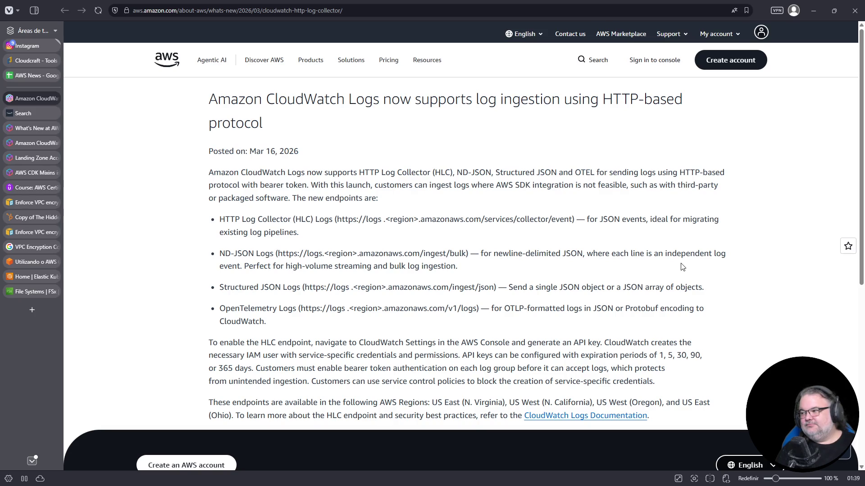
- Skim the Mar 16, 2026 CloudWatch Logs HTTP log ingestion article, then go back to AWS News
scroll(681, 267, down, 1)
ctrl+scroll(682, 267, up, 2)
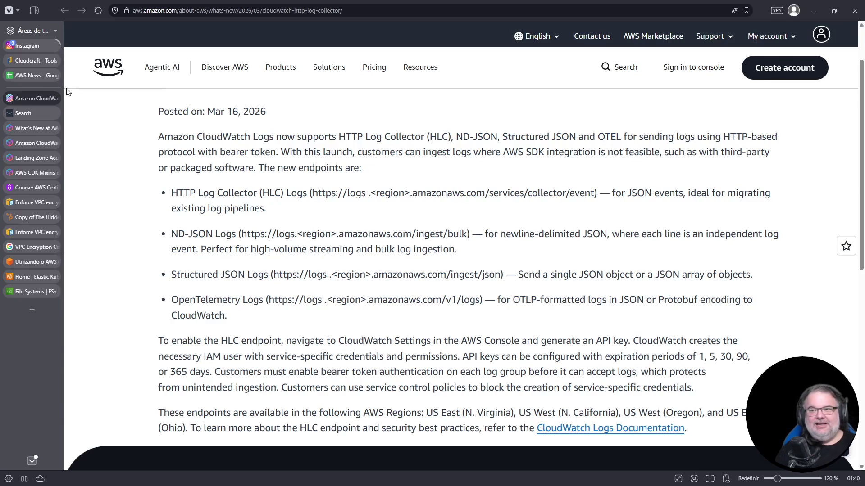
click(31, 74)
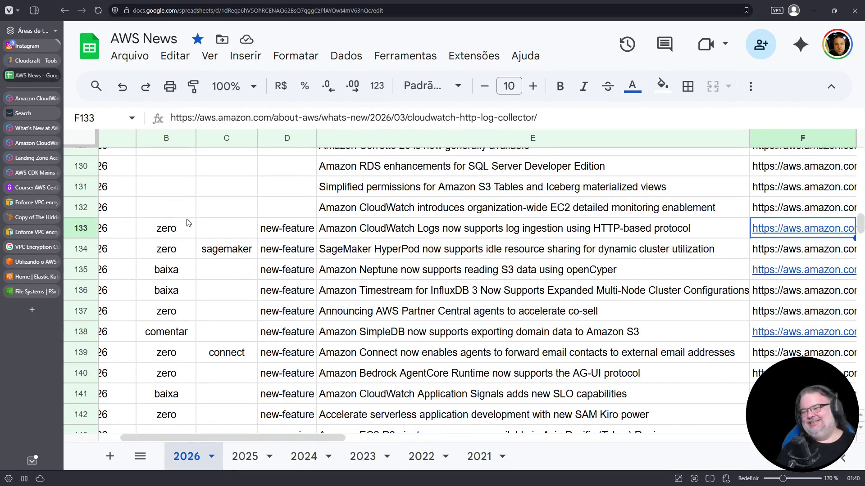
- Rate the EC2 monitoring row game-changer in B132, with new-feature copied into D132
click(173, 215)
text(game-changer)
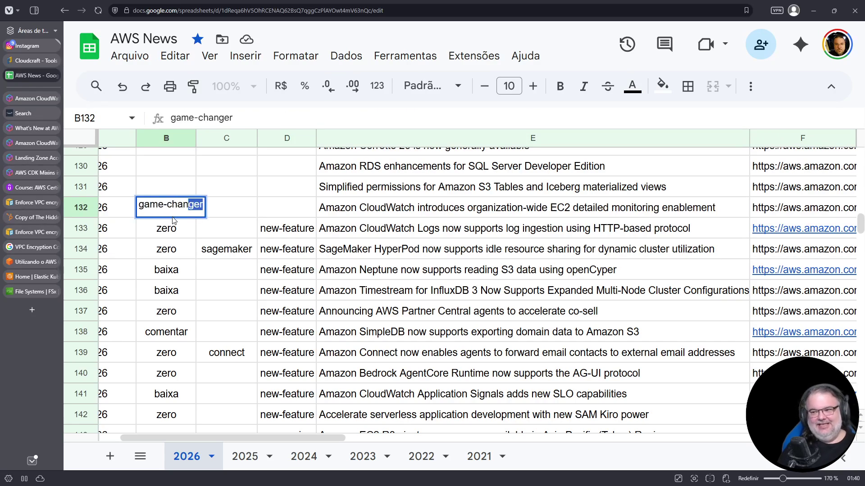
key(Return)
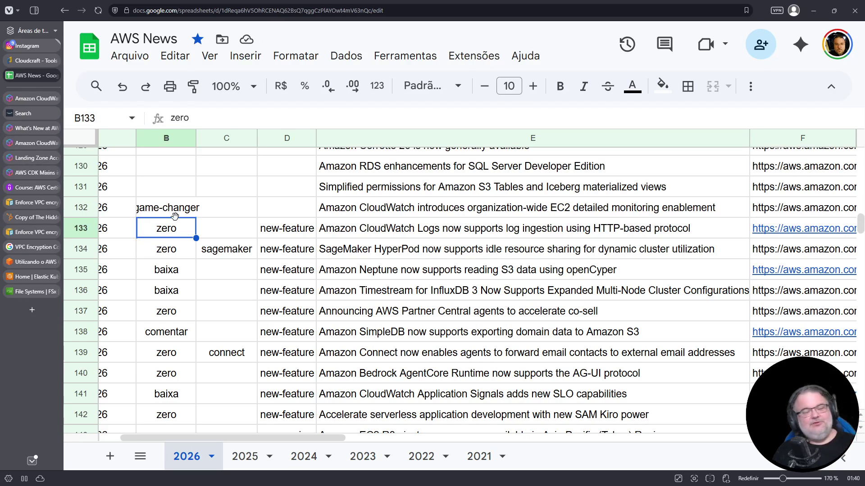
click(282, 231)
key(ctrl+c)
click(291, 208)
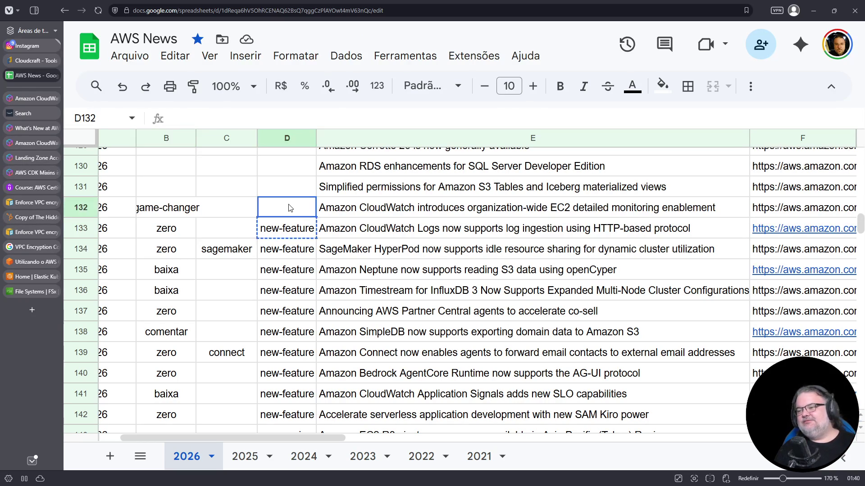
key(ctrl+v)
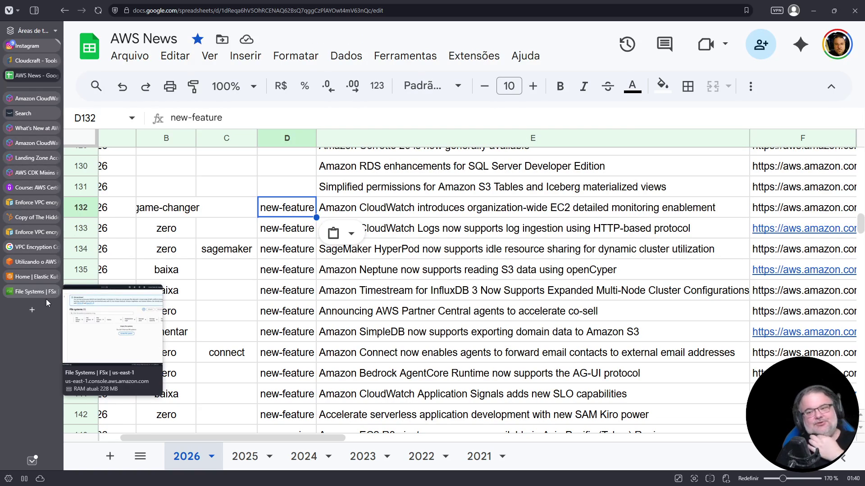
- Copy row 133's zero and new-feature values into the S3 Tables row B131:D131
drag(181, 232, 273, 229)
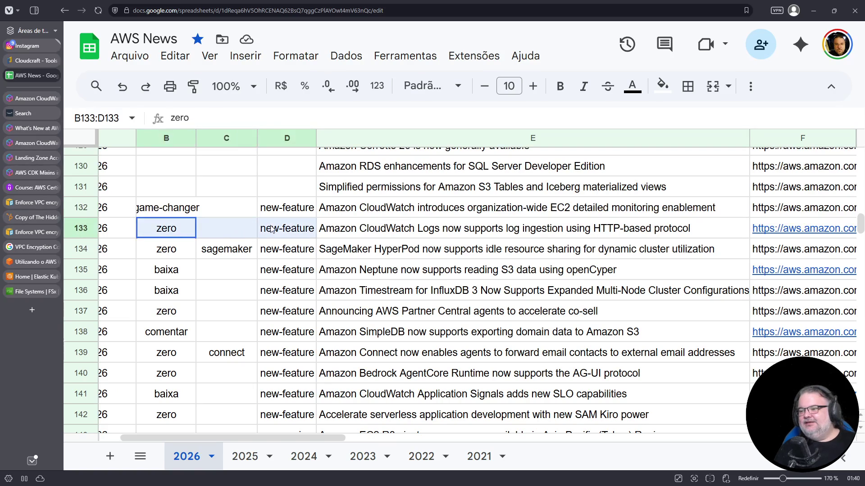
key(ctrl+c)
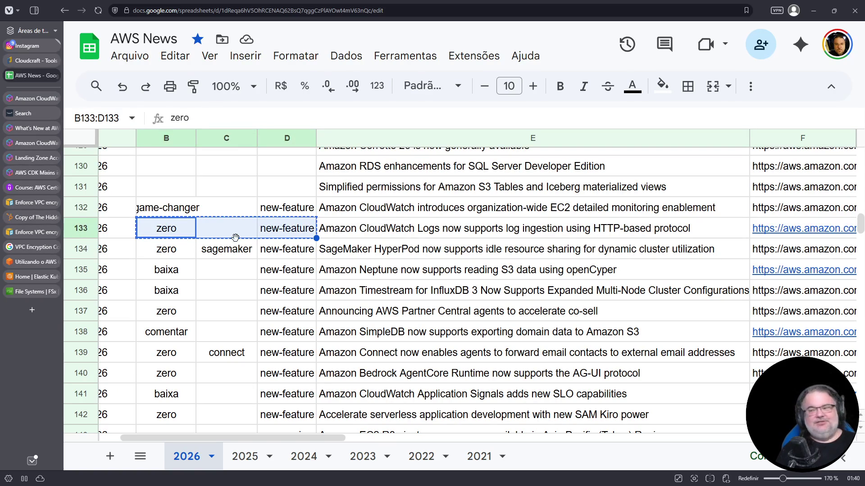
click(172, 187)
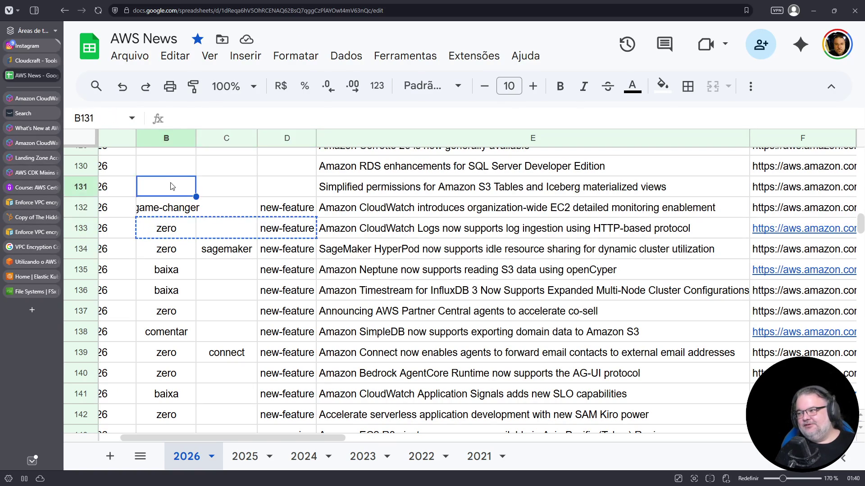
key(ctrl+v)
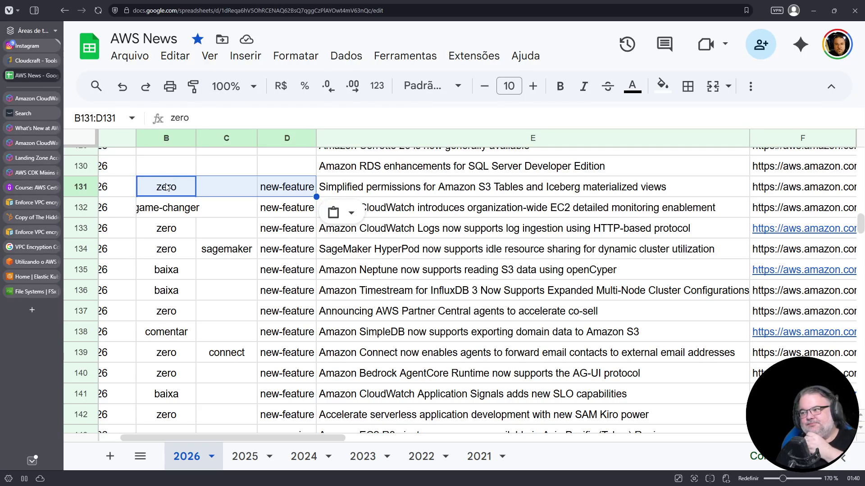
- Convert the S3 Tables row's URL in F131 into a clickable link and reveal it
click(545, 193)
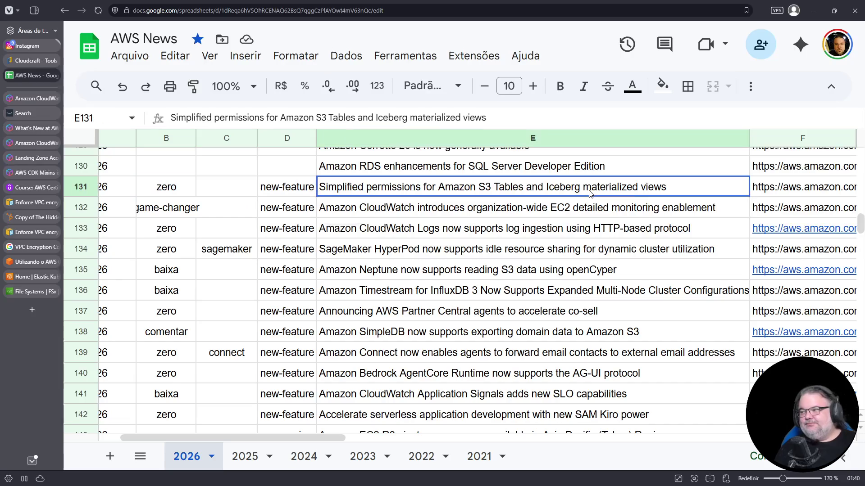
click(756, 189)
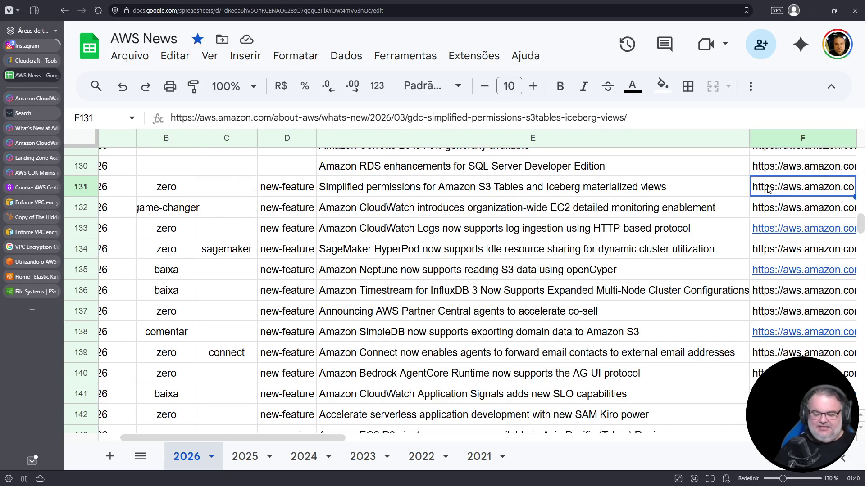
key(Return)
key(Return)
click(761, 189)
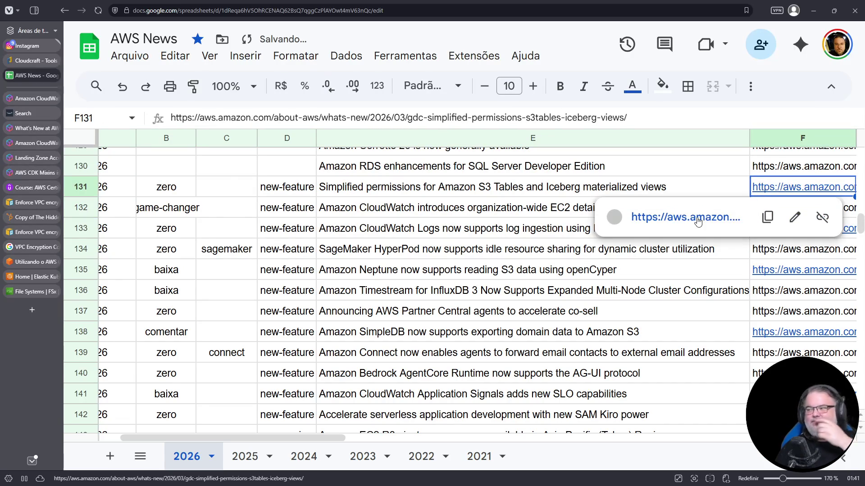
- Open and enlarge the S3 Tables permissions article, then load the idealista listing in a new tab
click(698, 223)
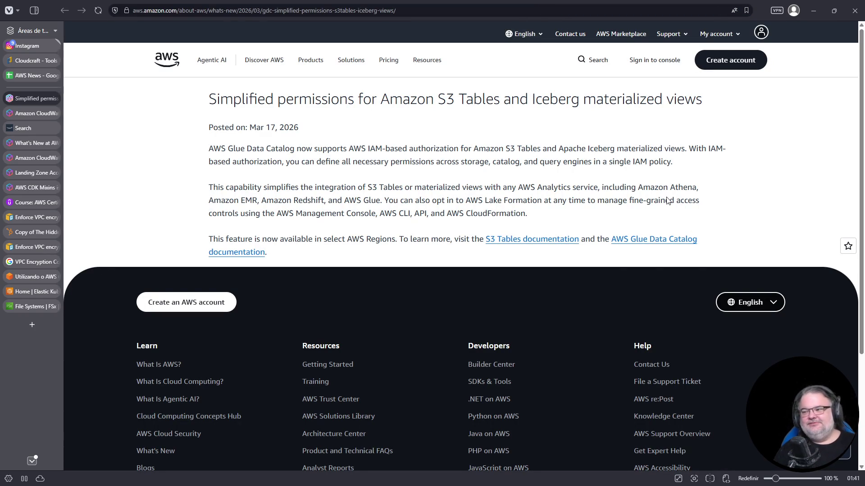
key(ctrl+plus)
key(ctrl+plus)
key(ctrl+plus)
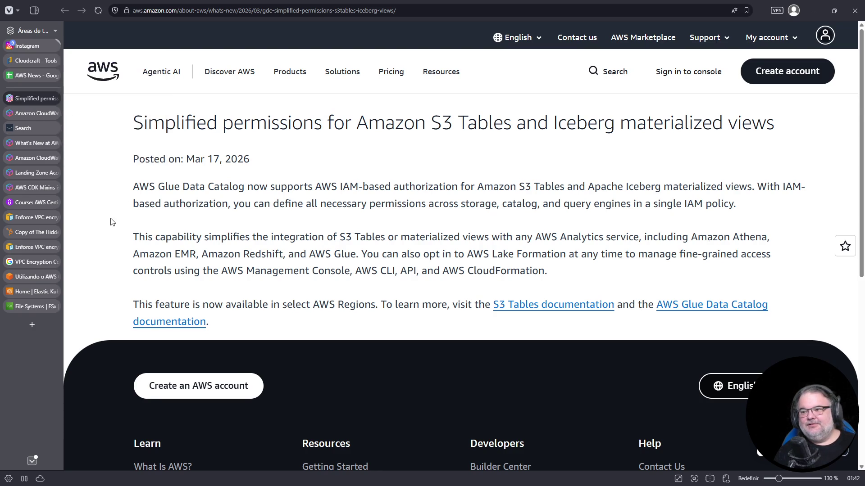
key(ctrl+t)
key(ctrl+v)
key(Return)
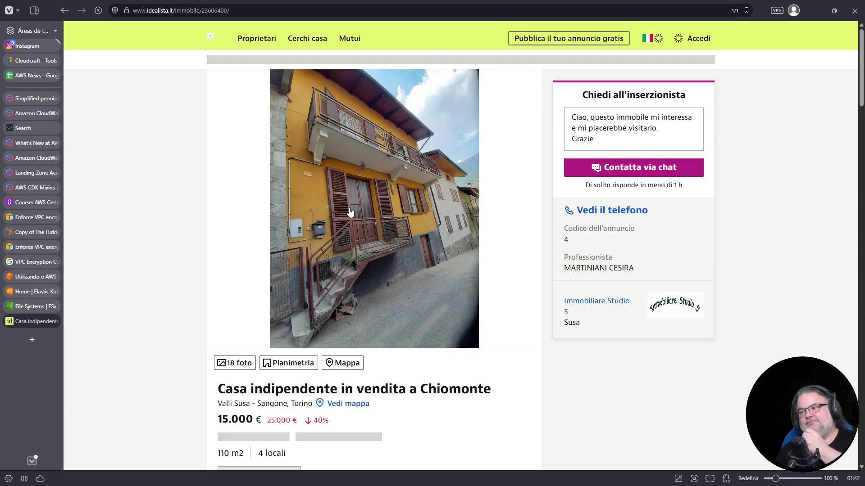
- Page through all 18 Chiomonte house photos, the class G energy certificate and the floor plan, then close the viewer
click(354, 213)
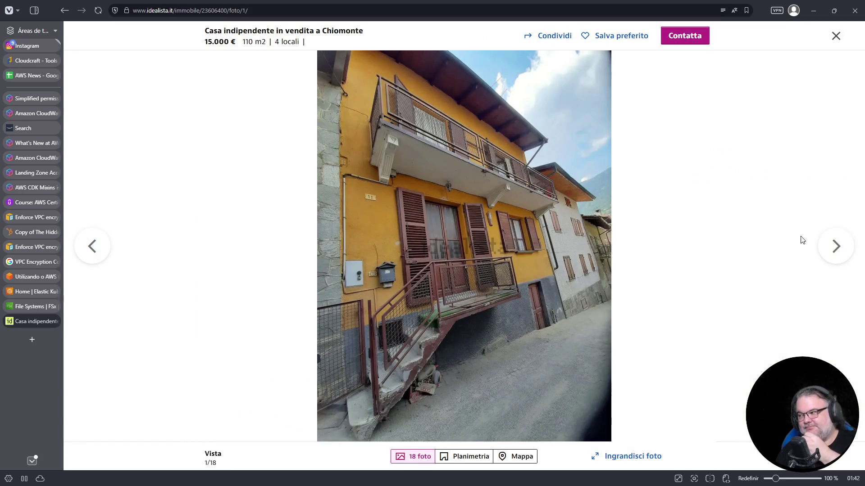
click(837, 247)
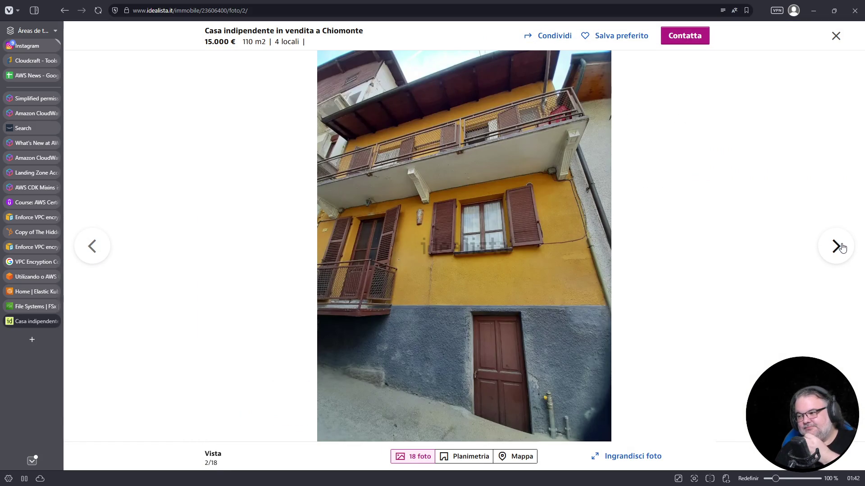
click(852, 246)
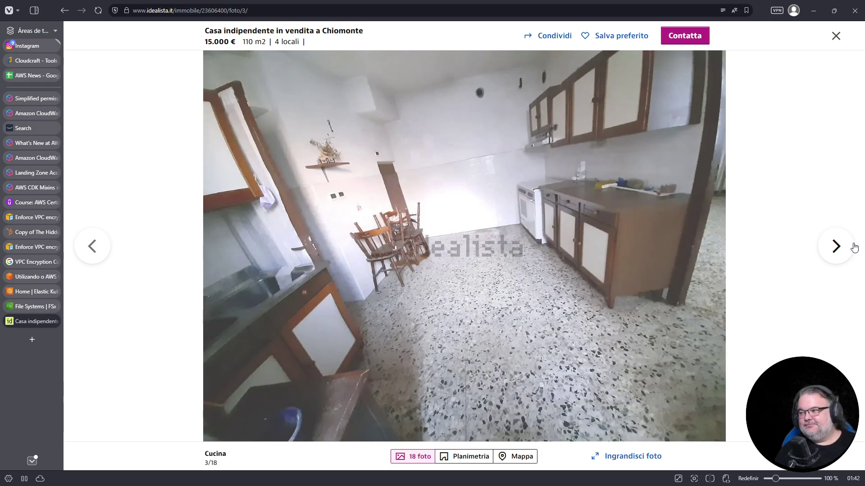
click(854, 248)
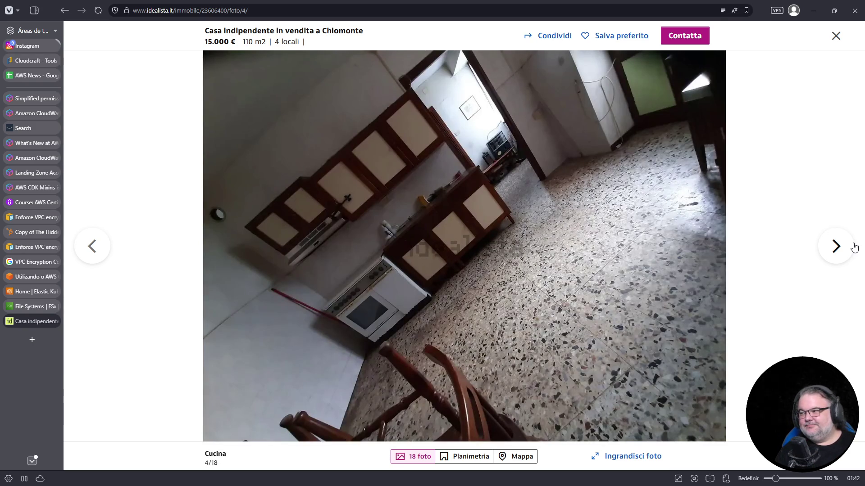
click(849, 248)
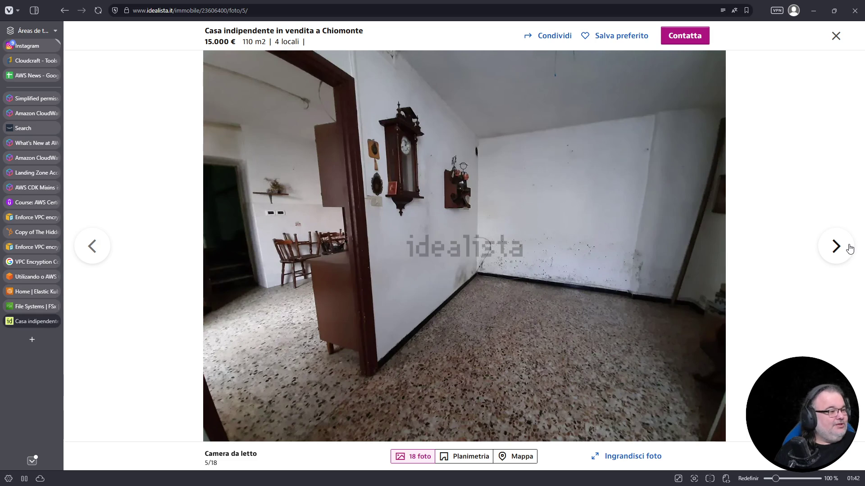
click(850, 248)
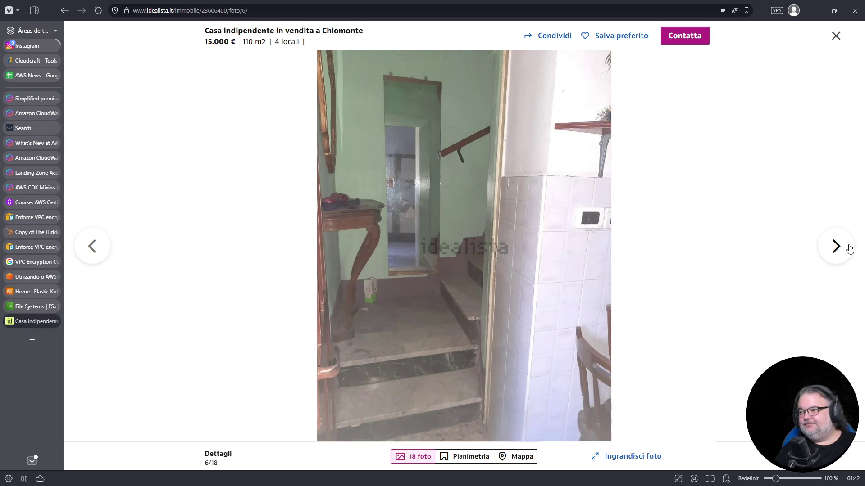
click(850, 248)
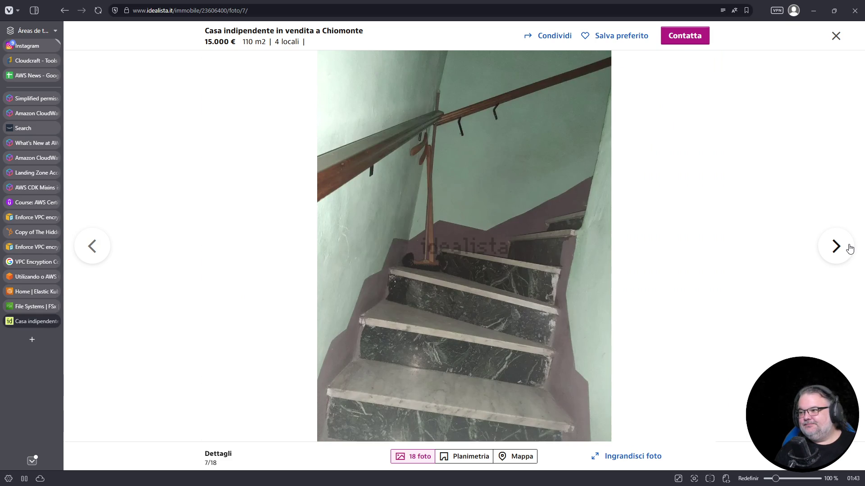
click(850, 249)
click(850, 249)
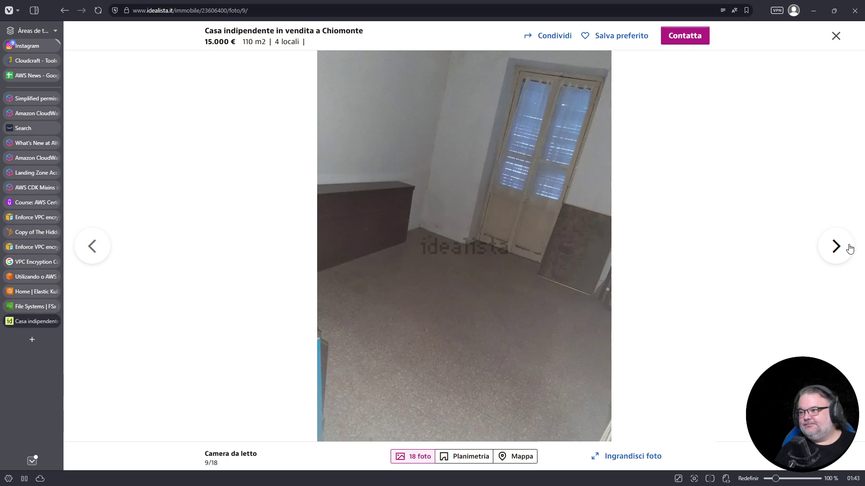
click(850, 249)
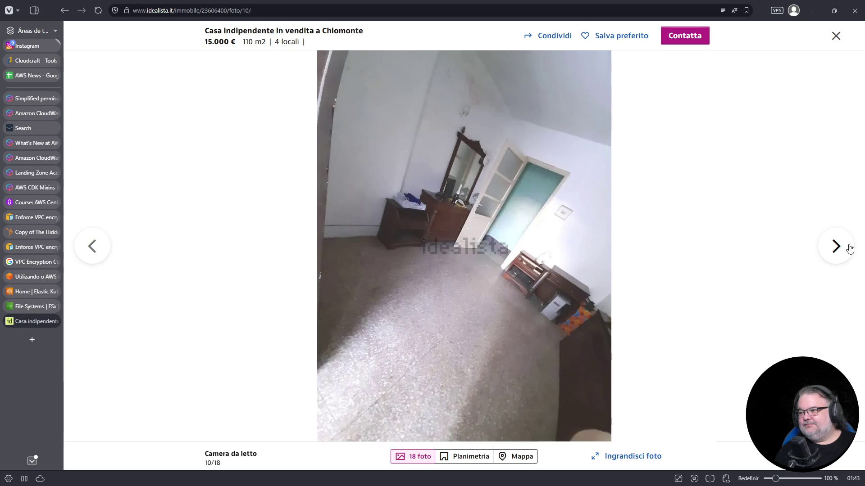
click(850, 249)
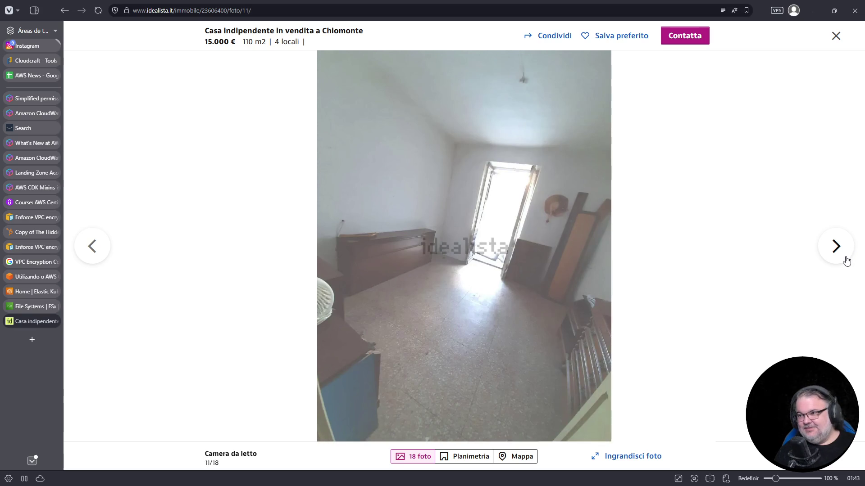
click(838, 250)
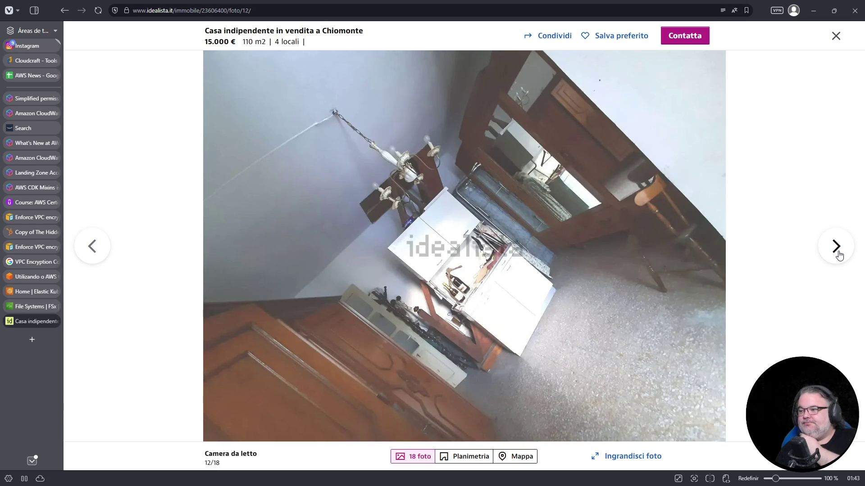
click(839, 253)
click(838, 254)
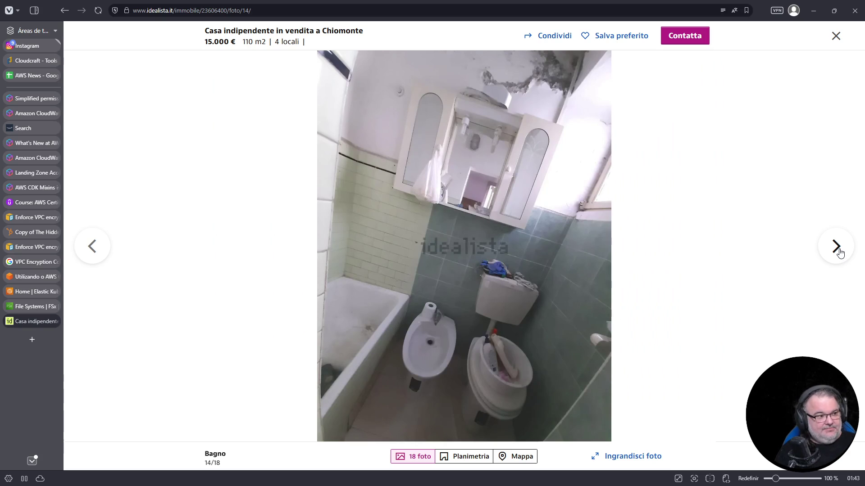
click(840, 253)
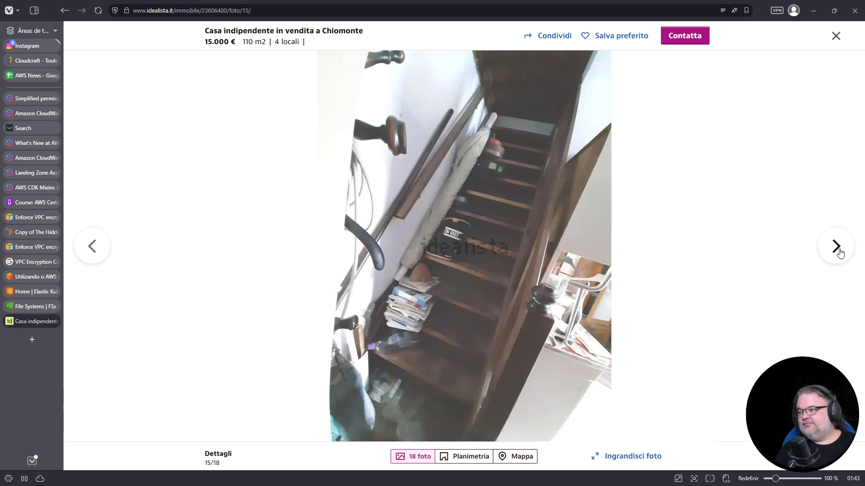
click(839, 254)
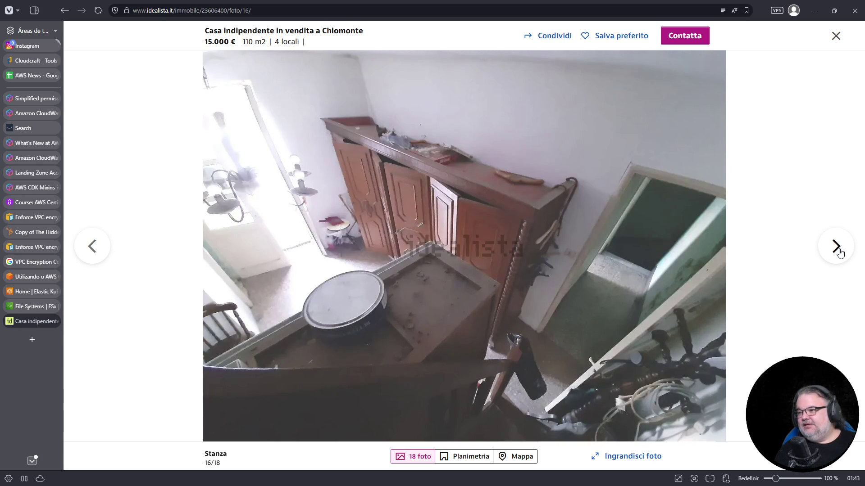
click(839, 253)
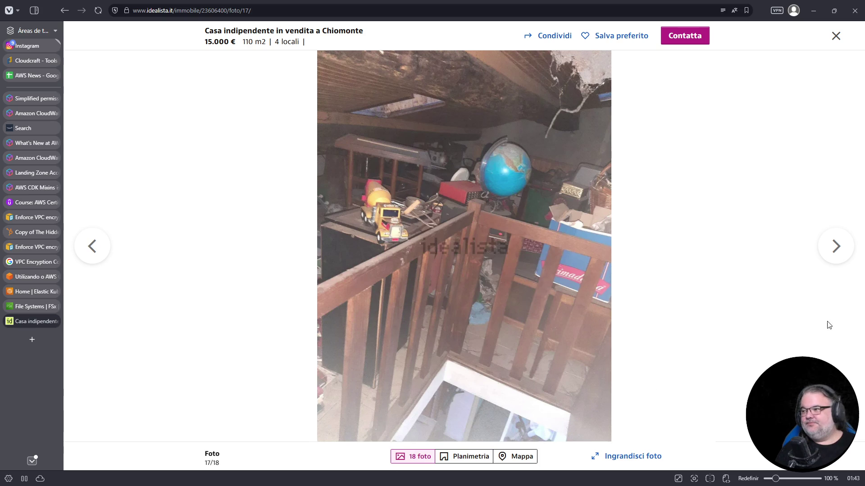
click(839, 248)
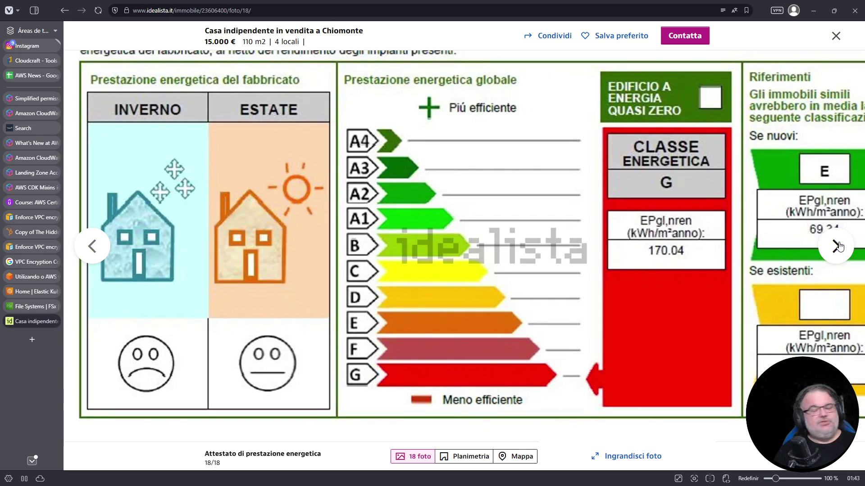
click(839, 246)
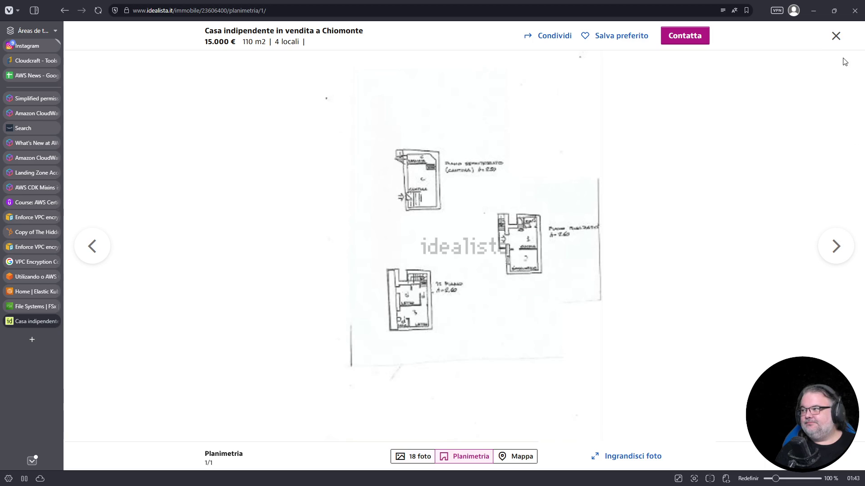
click(835, 36)
- Highlight the Chiomonte listing's 15.000 € asking price and scroll through the page
scroll(444, 345, up, 2)
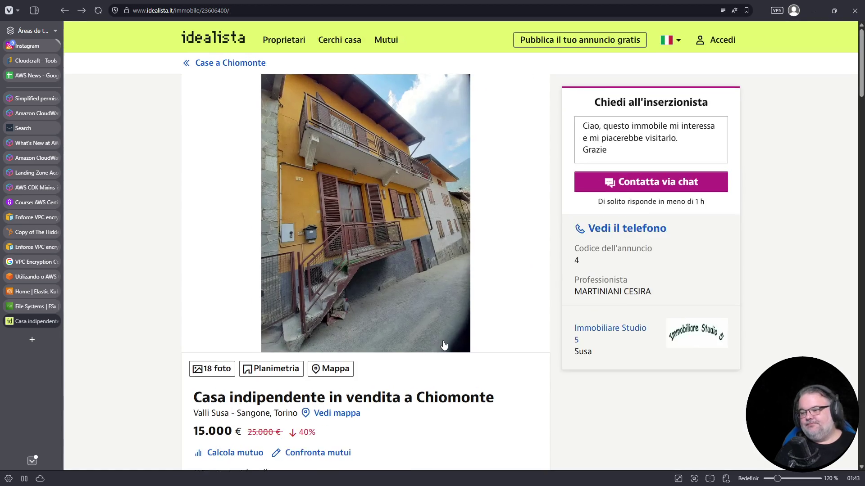
scroll(444, 346, down, 5)
scroll(444, 346, up, 2)
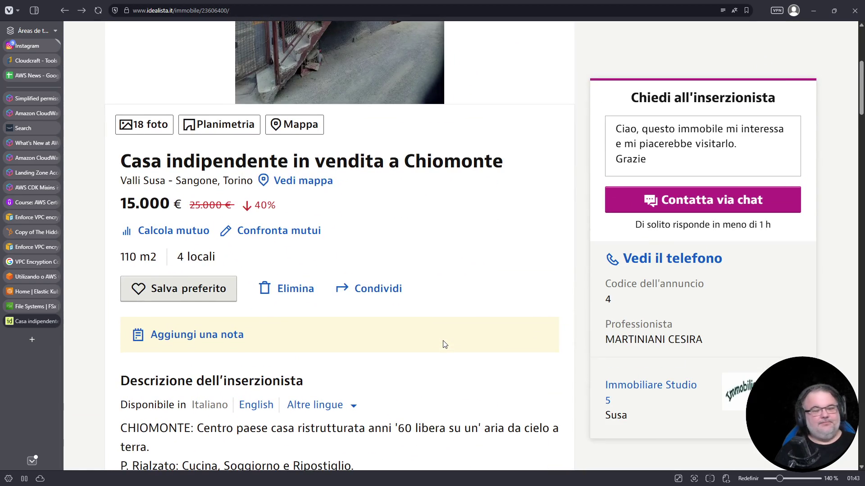
scroll(442, 343, up, 2)
drag(120, 294, 171, 297)
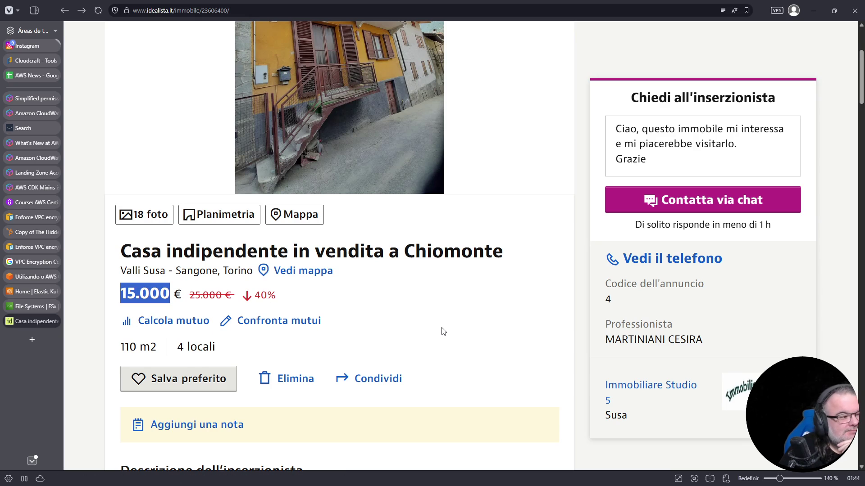
scroll(418, 332, up, 4)
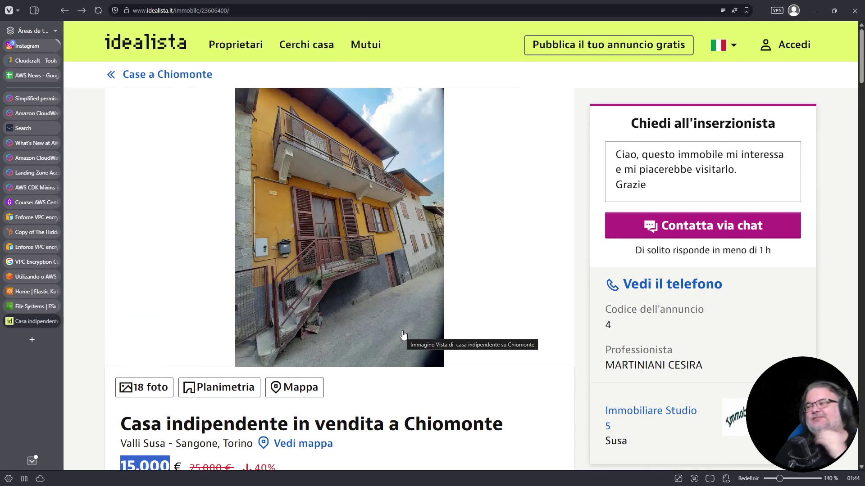
scroll(446, 255, down, 4)
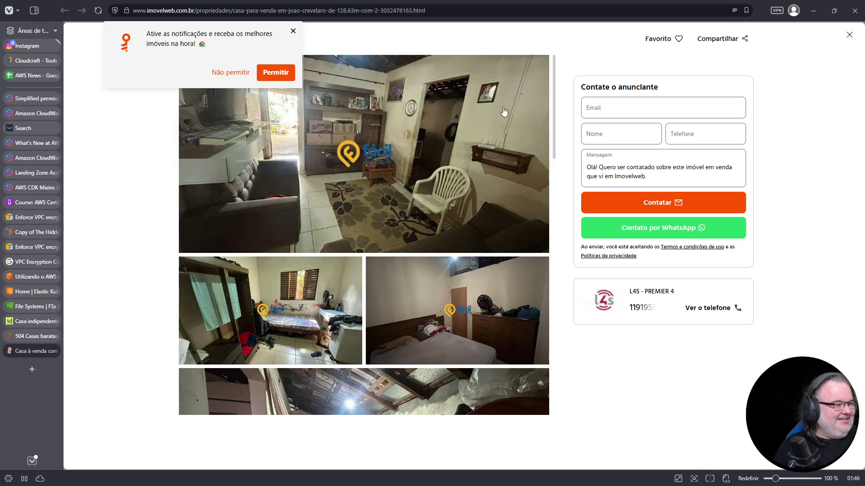
- Dismiss the notifications prompt, close the property tab and go to page 2 of the listings
click(292, 31)
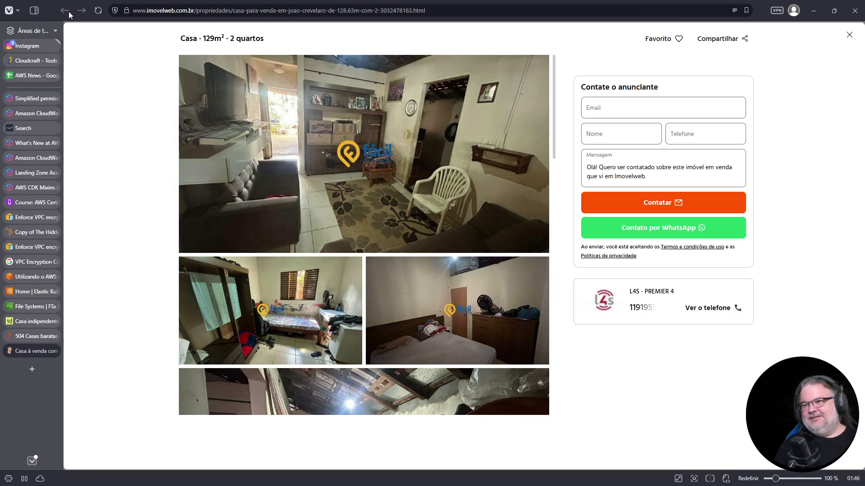
click(56, 351)
scroll(431, 290, down, 5)
scroll(433, 293, down, 20)
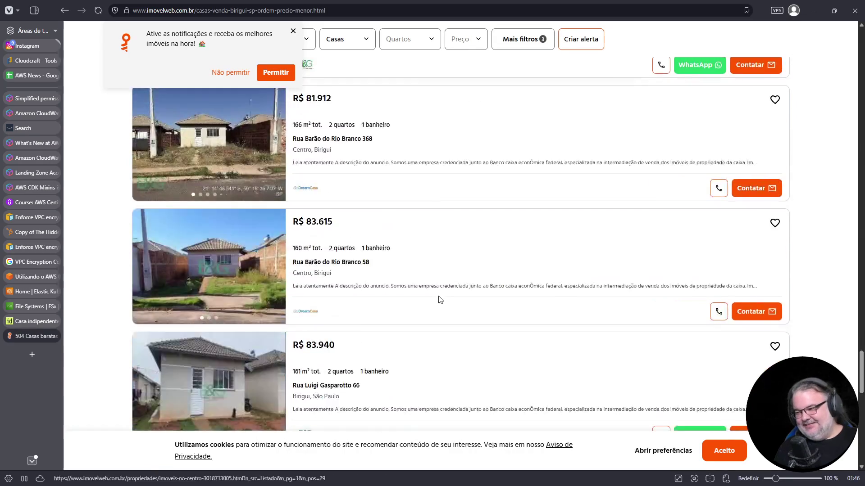
scroll(440, 299, down, 10)
scroll(435, 183, up, 4)
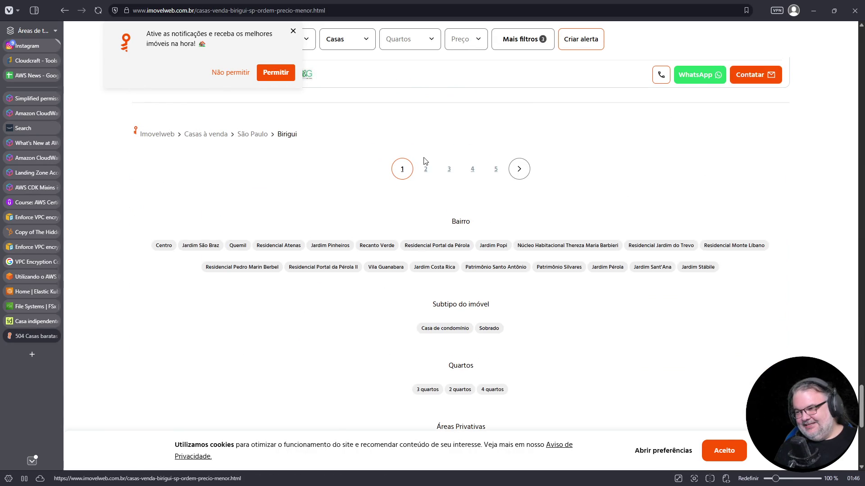
click(425, 169)
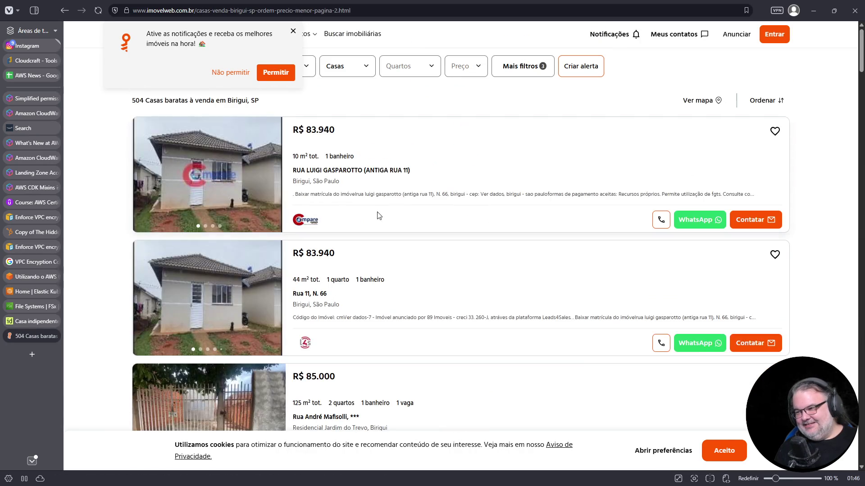
scroll(394, 245, down, 10)
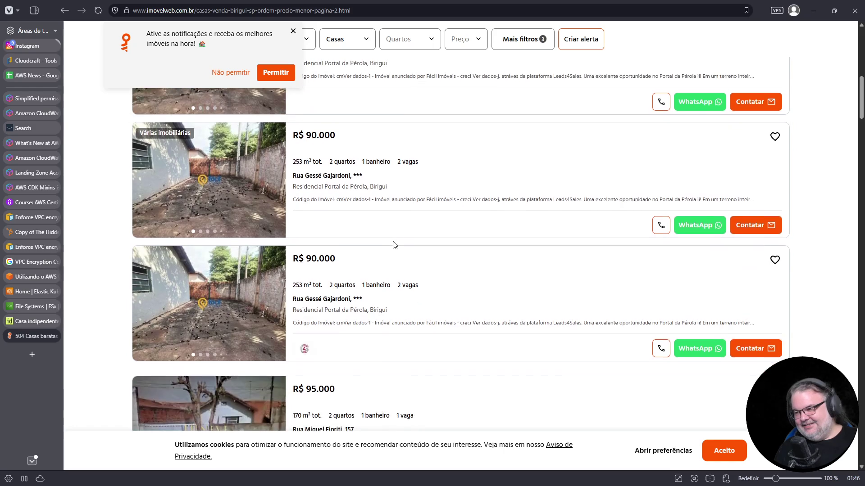
- Switch to the Portal da Pérola house listing and browse its full photo gallery
click(394, 245)
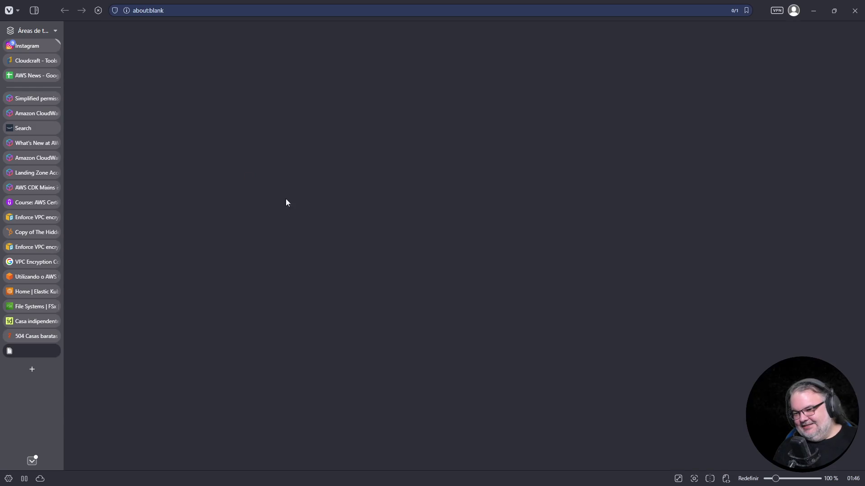
click(33, 339)
scroll(258, 202, down, 5)
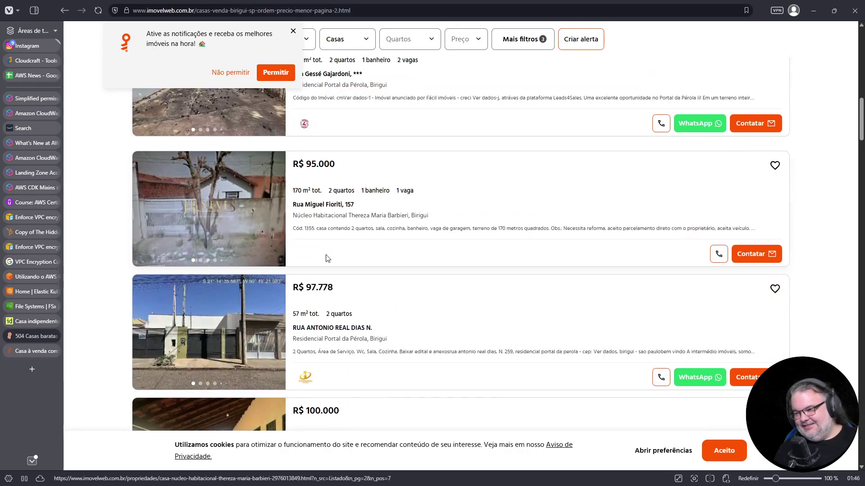
click(42, 351)
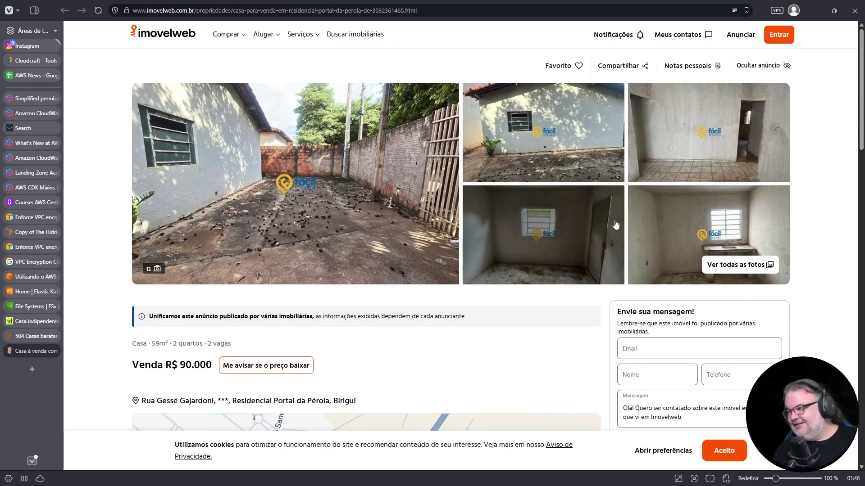
click(707, 152)
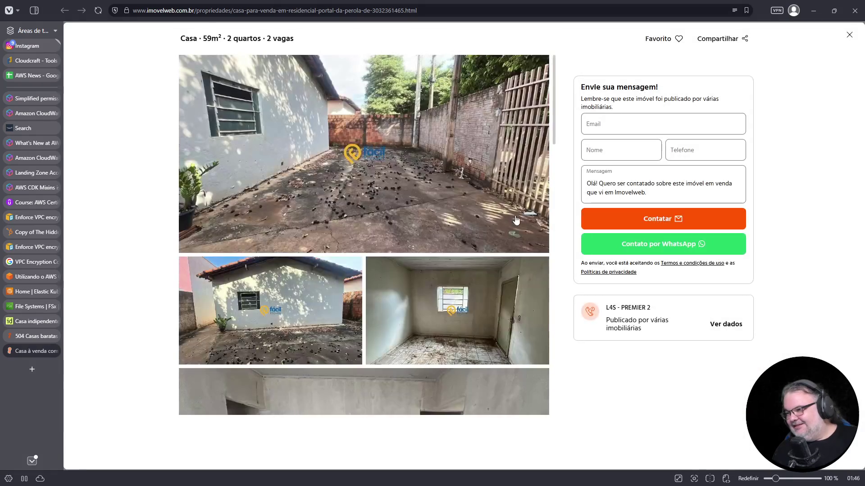
scroll(502, 205, down, 8)
scroll(502, 205, down, 10)
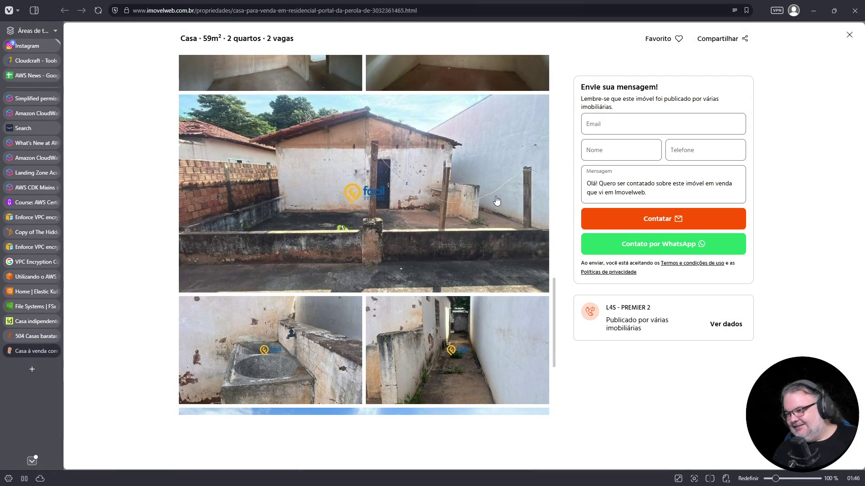
scroll(499, 223, down, 4)
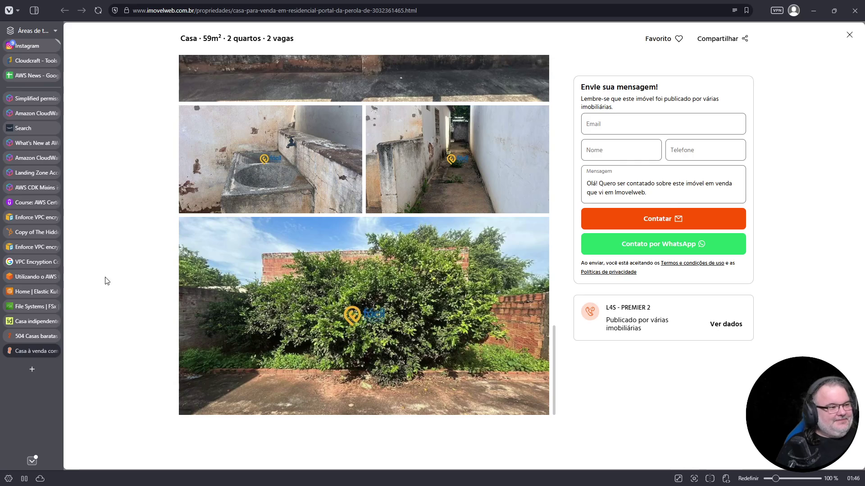
- Open the R$ 100.000 Rua Francisco Tibério house gallery, then close the imovelweb results
mouse_move(54, 321)
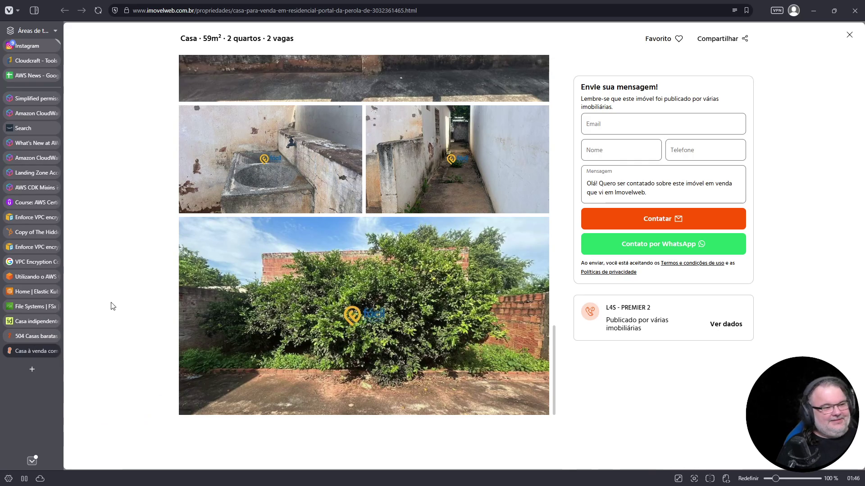
click(55, 351)
scroll(288, 312, down, 5)
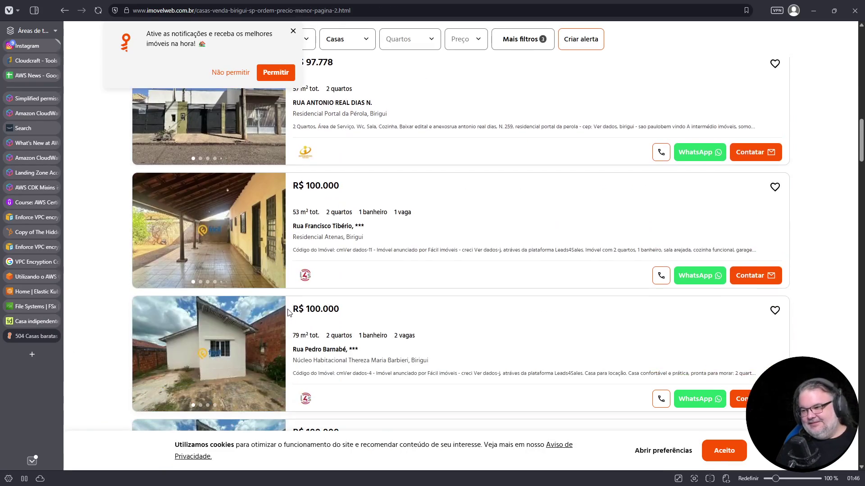
click(225, 251)
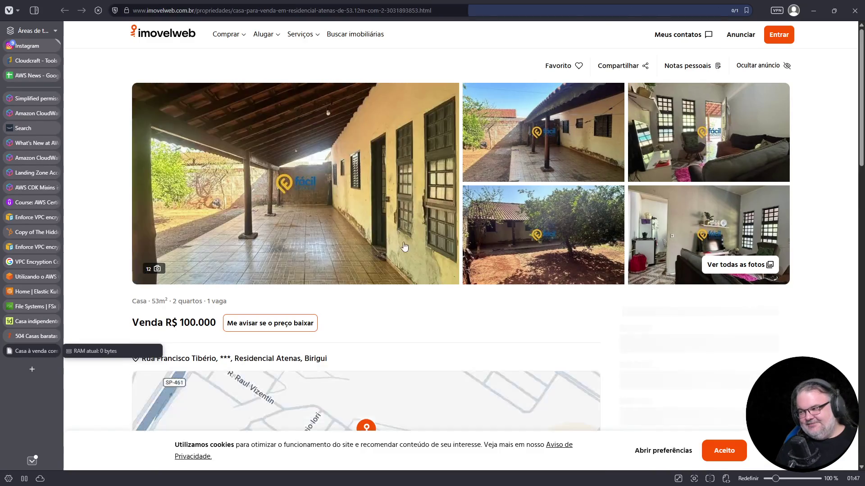
click(404, 247)
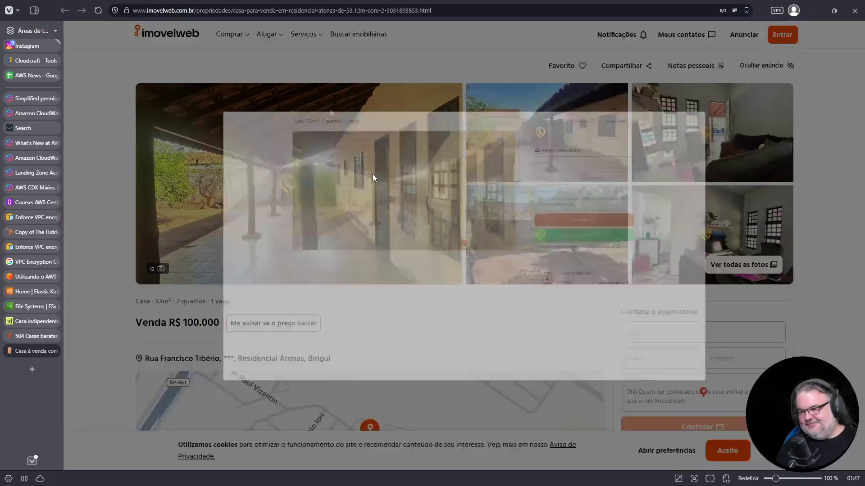
scroll(428, 277, down, 15)
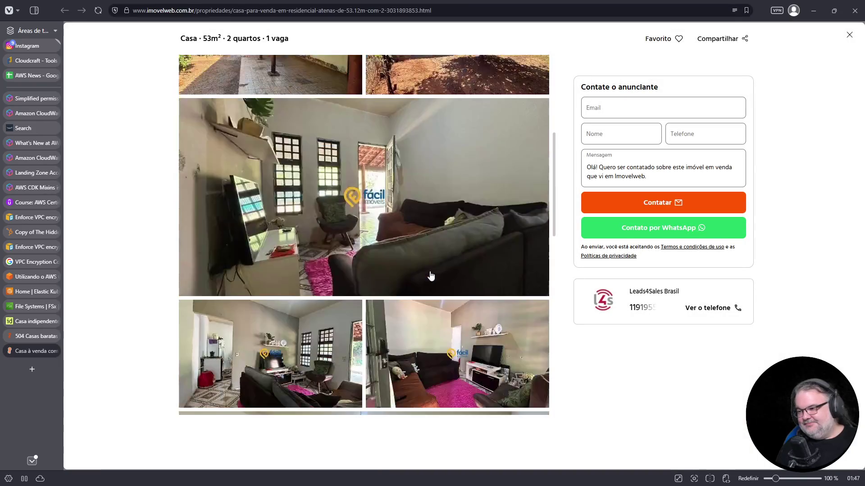
scroll(428, 280, down, 2)
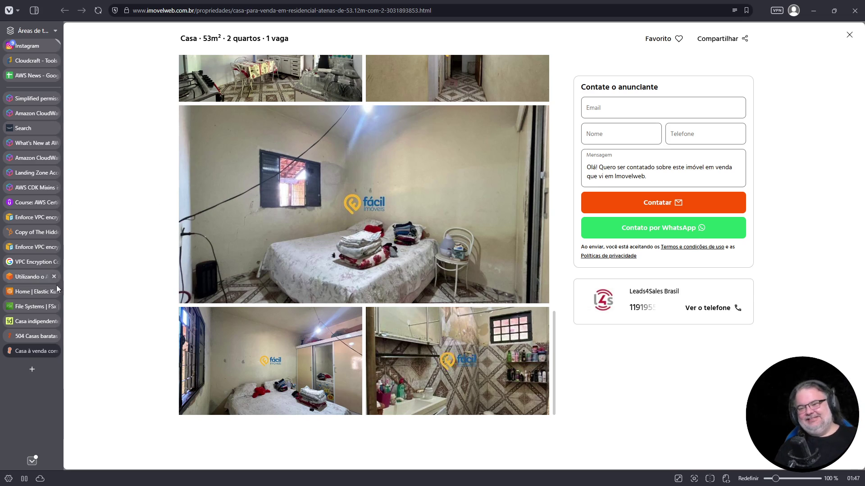
click(42, 339)
- Close the remaining imovelweb tabs, select the 15.000 price again, then close the Chiomonte listing
click(55, 336)
click(55, 337)
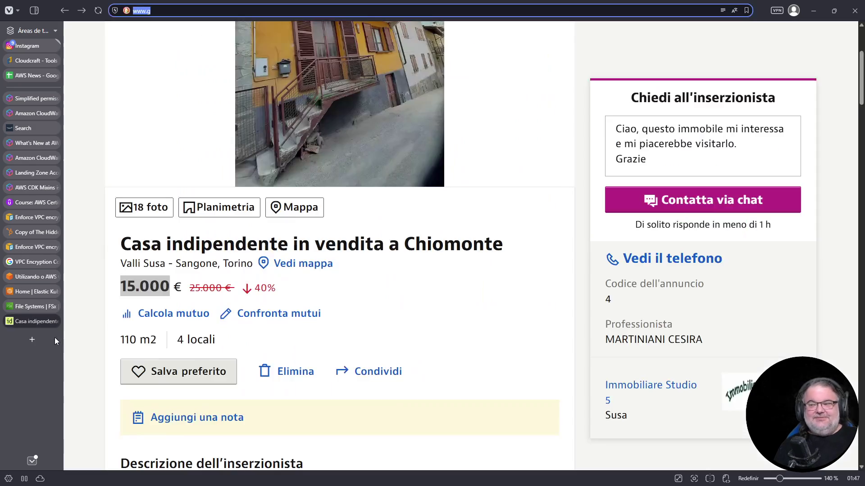
scroll(293, 212, up, 4)
scroll(185, 301, down, 4)
click(185, 301)
double_click(144, 286)
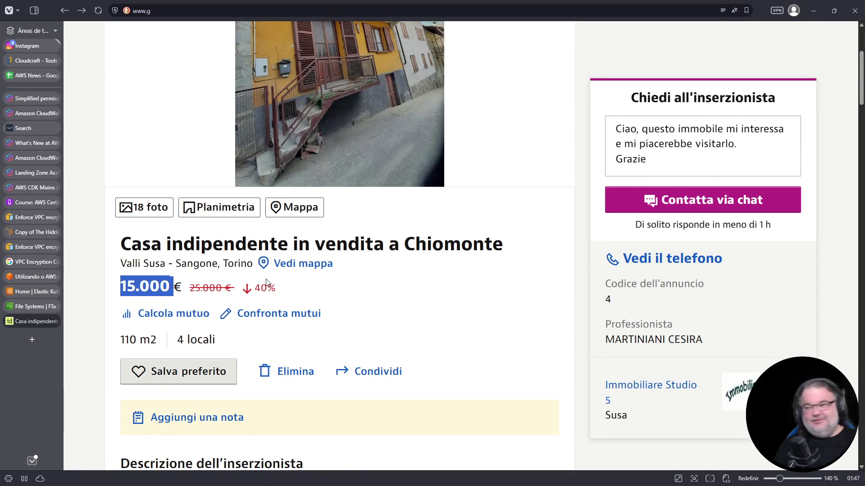
scroll(266, 280, up, 4)
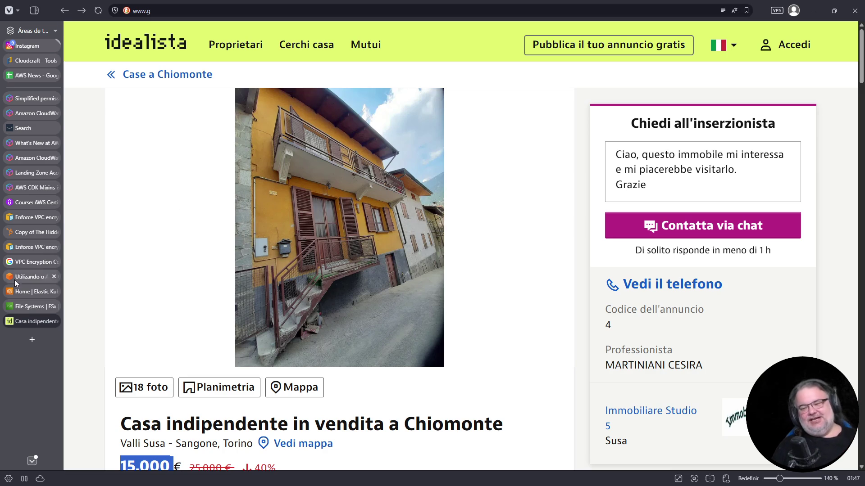
click(56, 321)
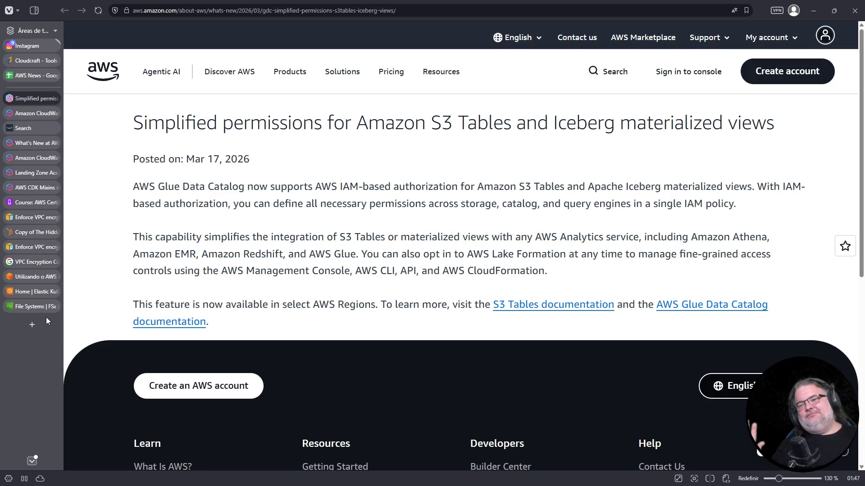
- Copy the zero and new-feature values in B131:D131 of AWS News, then open a new page
click(23, 75)
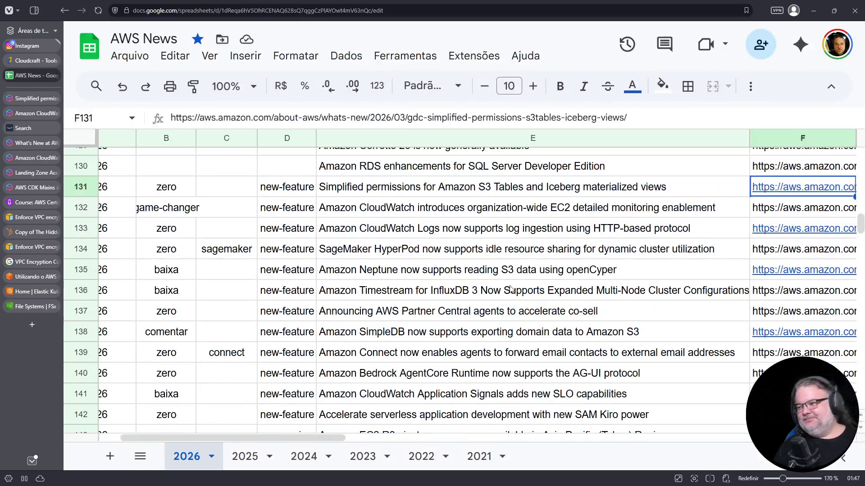
scroll(321, 248, up, 1)
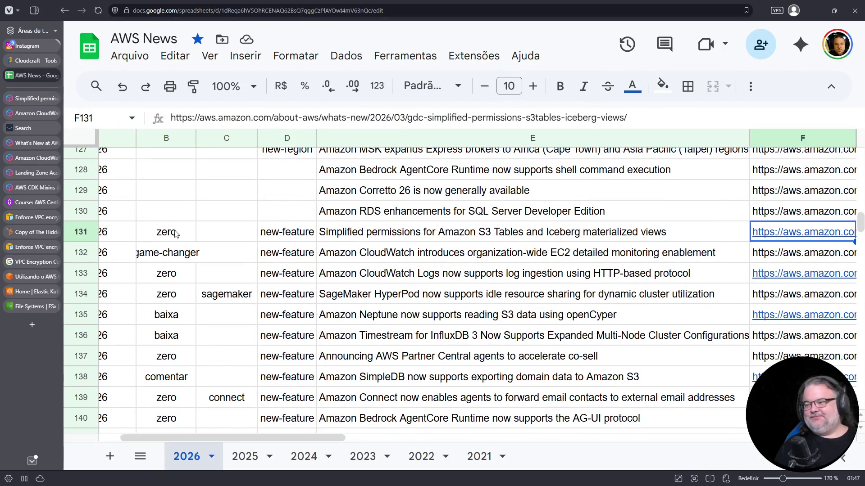
drag(179, 233, 302, 233)
key(ctrl+c)
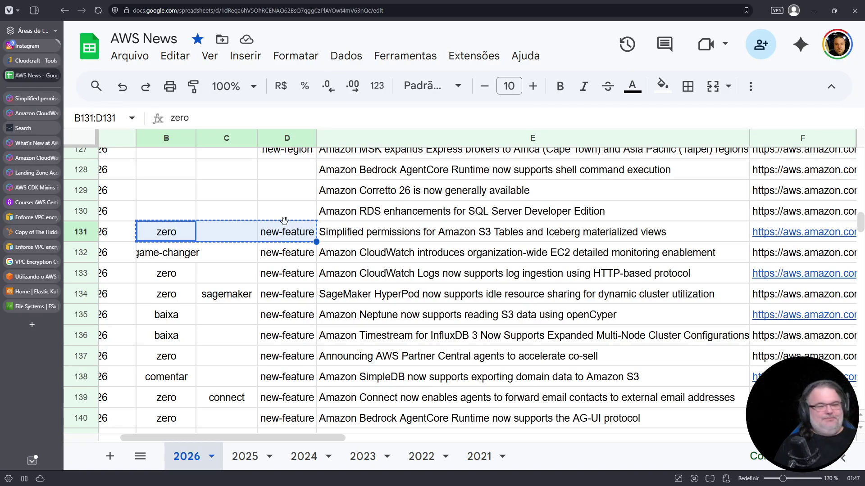
click(45, 323)
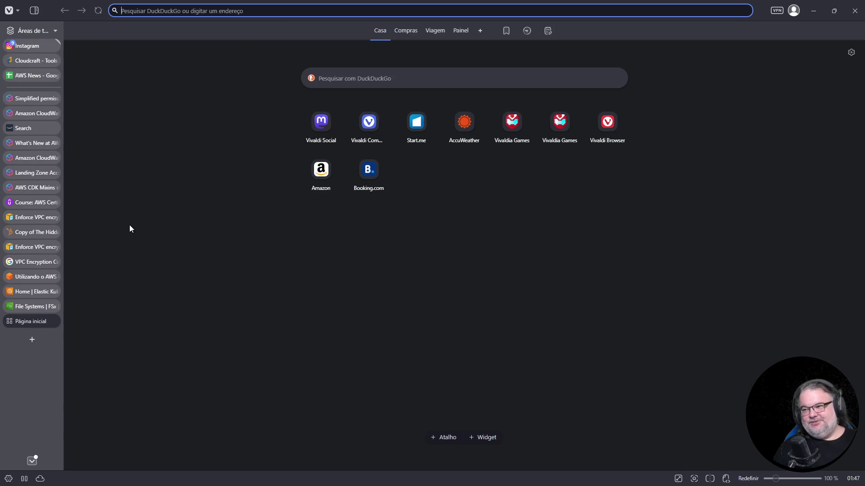
- Search DuckDuckGo for Lyberdia and open the Consulta Remédios 'Lyberdia: bula' page
click(282, 10)
text(duckduckgo.com)
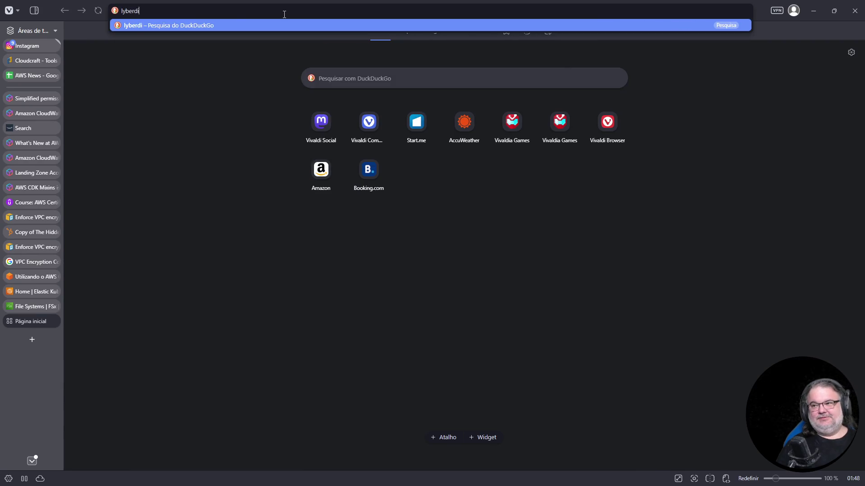
key(Return)
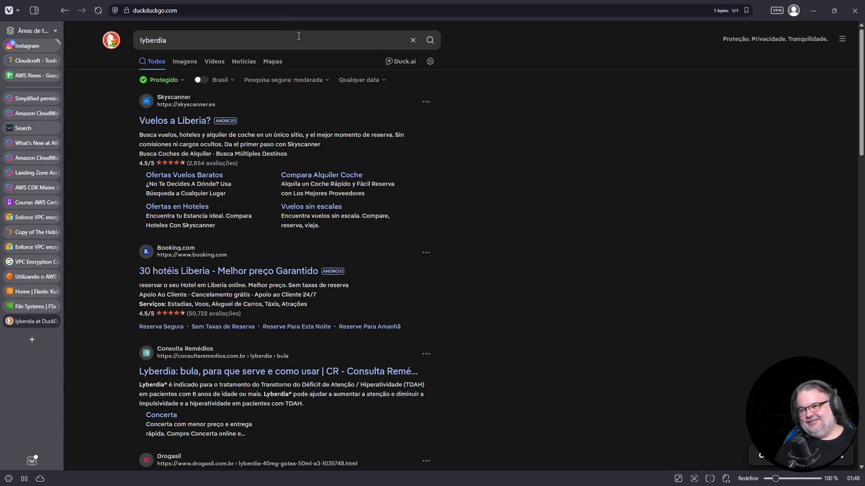
scroll(299, 286, down, 3)
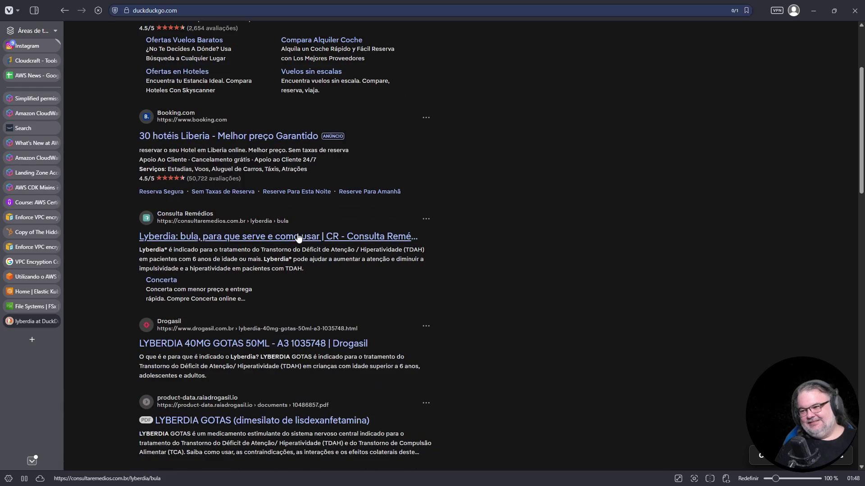
click(296, 236)
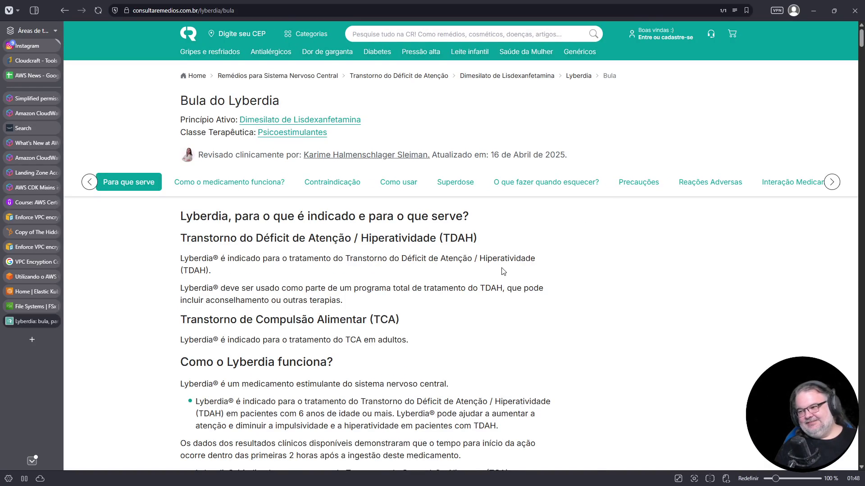
- Select the active ingredient name in the Lyberdia leaflet
scroll(499, 273, down, 2)
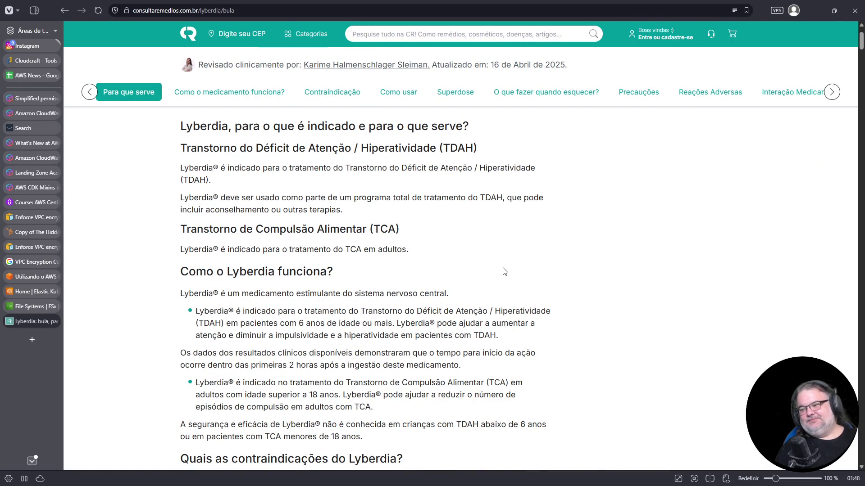
scroll(505, 271, up, 2)
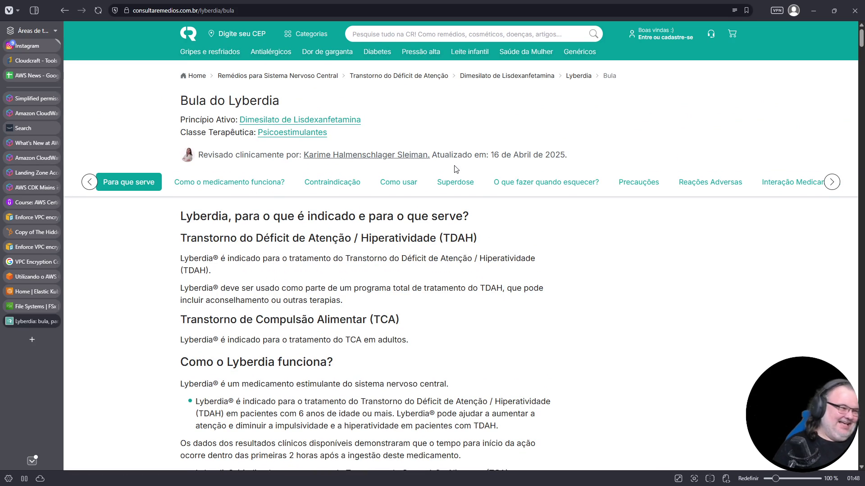
drag(360, 119, 240, 120)
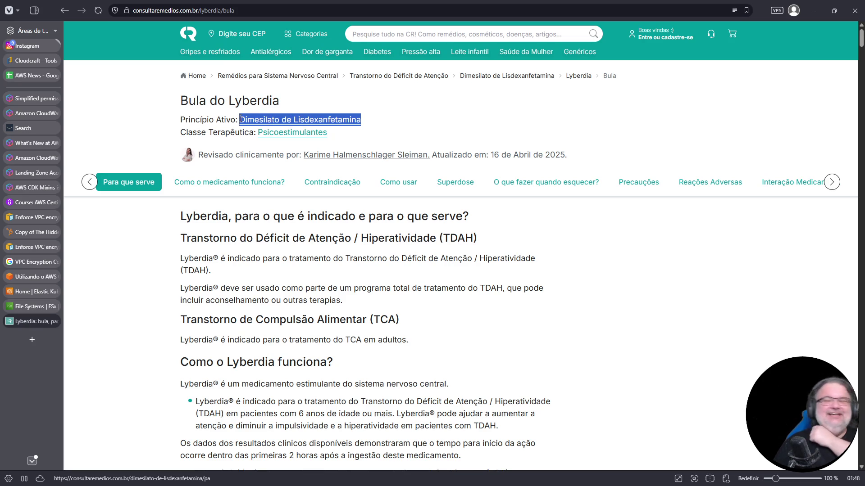
click(369, 122)
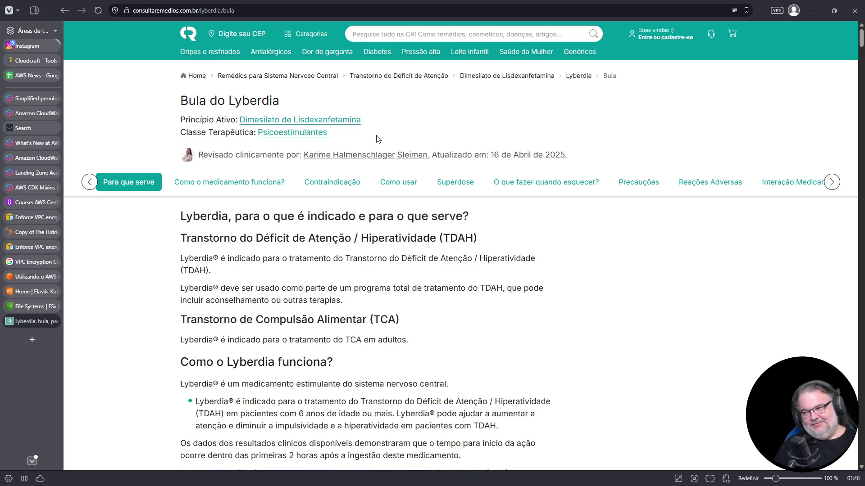
scroll(375, 147, up, 4)
drag(334, 147, 279, 149)
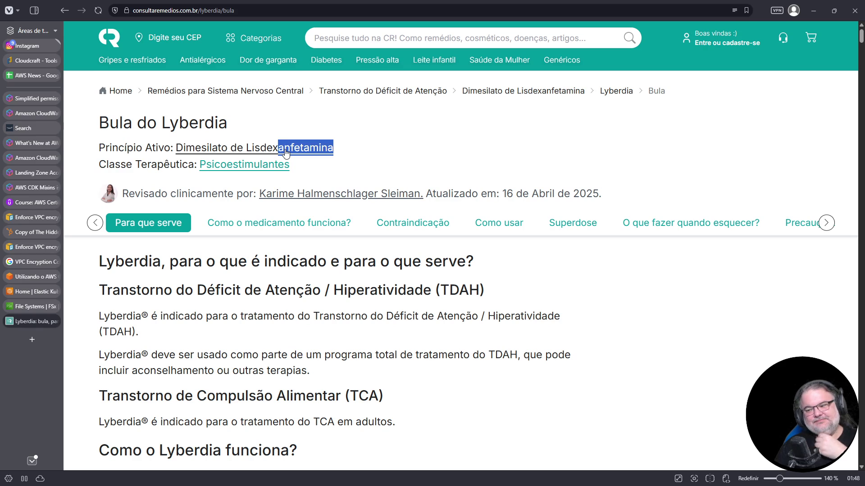
- Read further down the leaflet, then close it to return to the AWS News sheet
scroll(315, 171, down, 4)
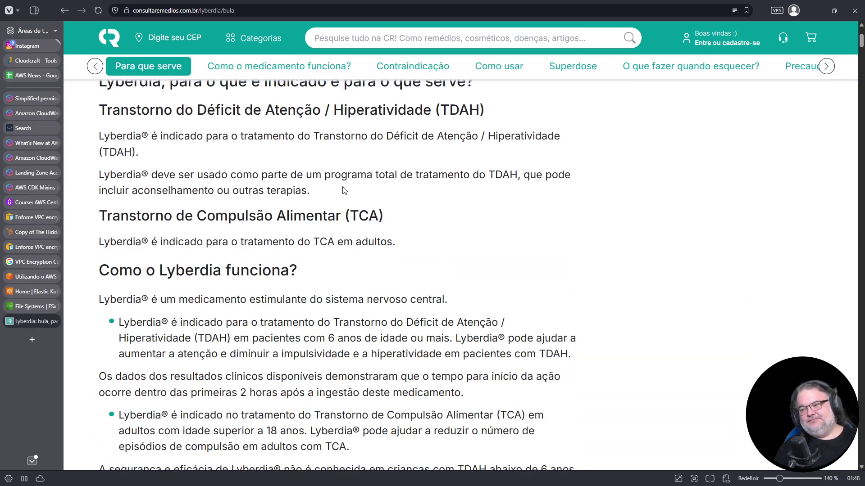
scroll(345, 191, up, 1)
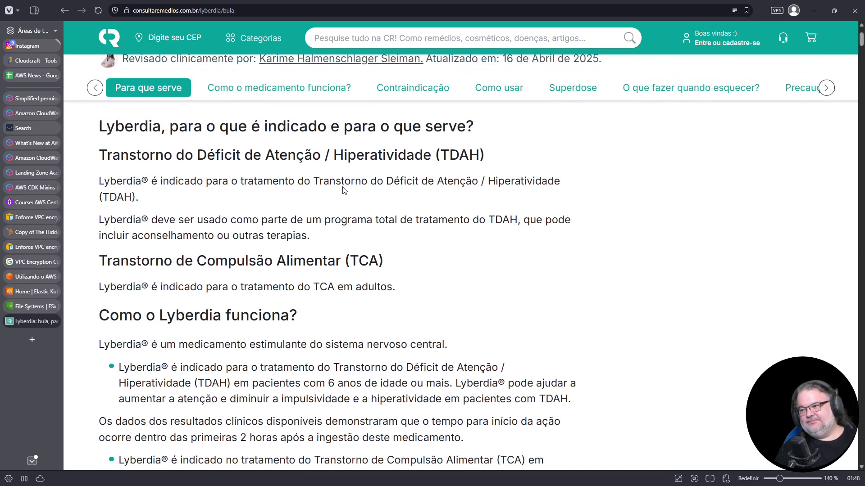
scroll(343, 187, down, 4)
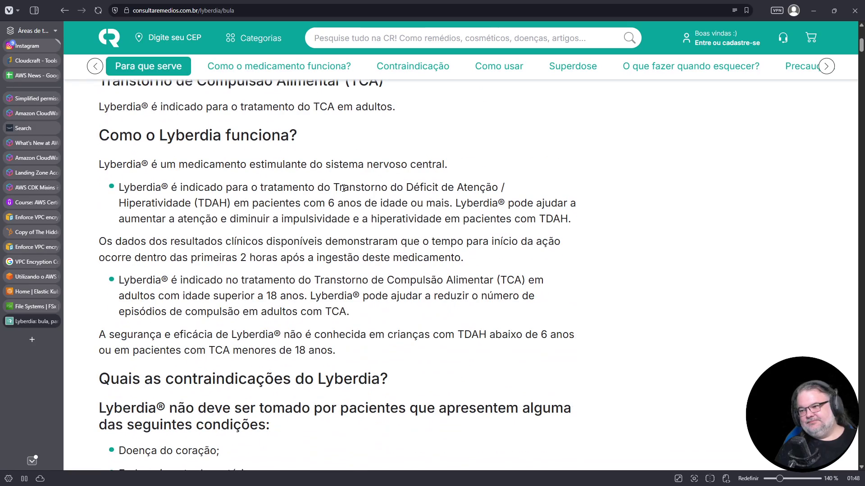
scroll(343, 188, down, 1)
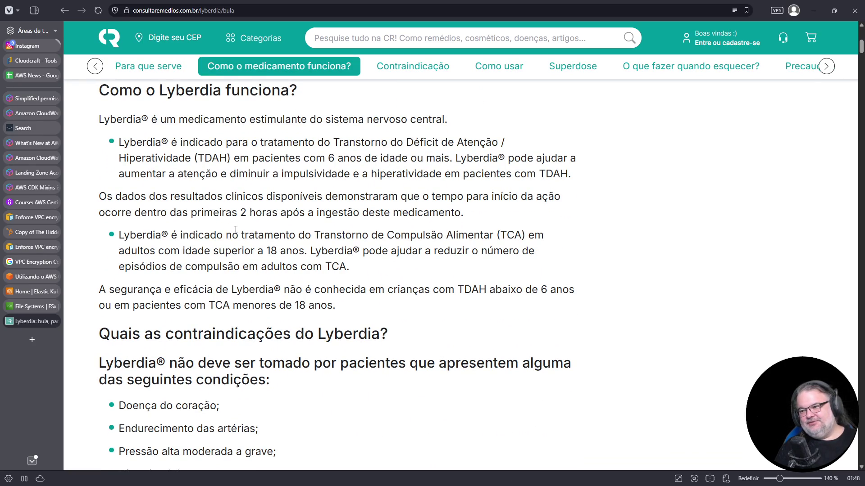
scroll(238, 231, down, 5)
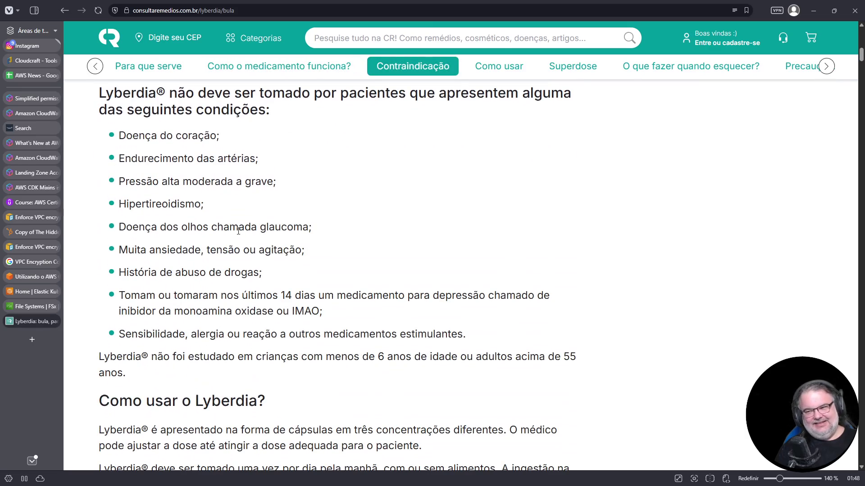
scroll(238, 231, down, 7)
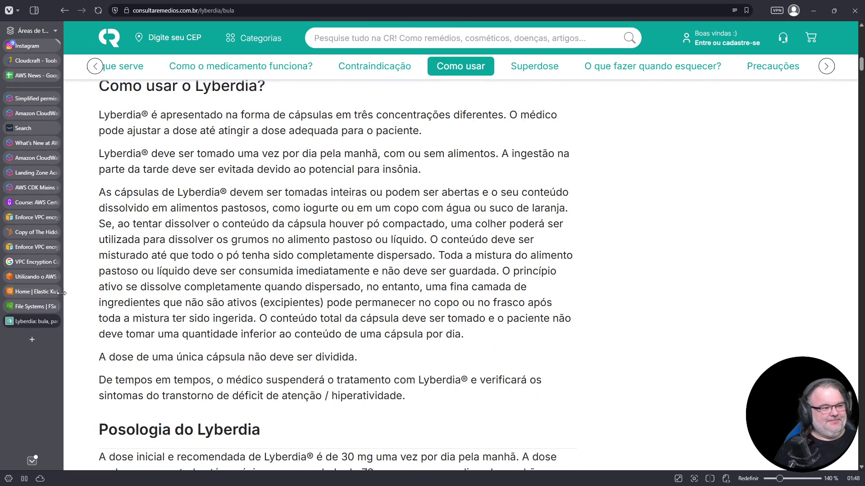
click(55, 321)
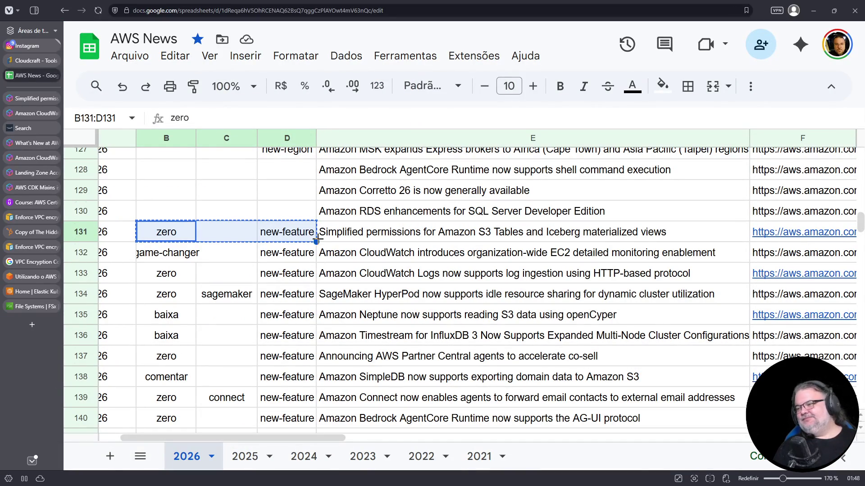
- Give row 130 the zero and new-feature ratings from row 131, then open its RDS article from F130
click(185, 238)
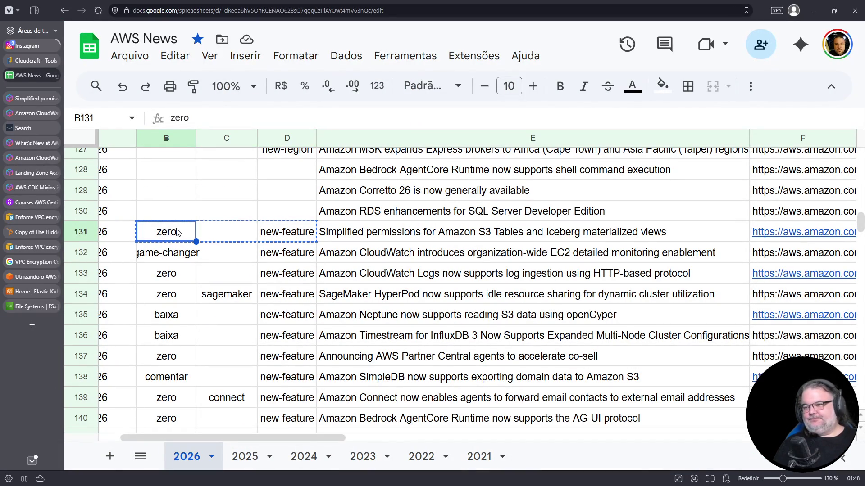
shift+click(268, 239)
click(179, 215)
key(ctrl+v)
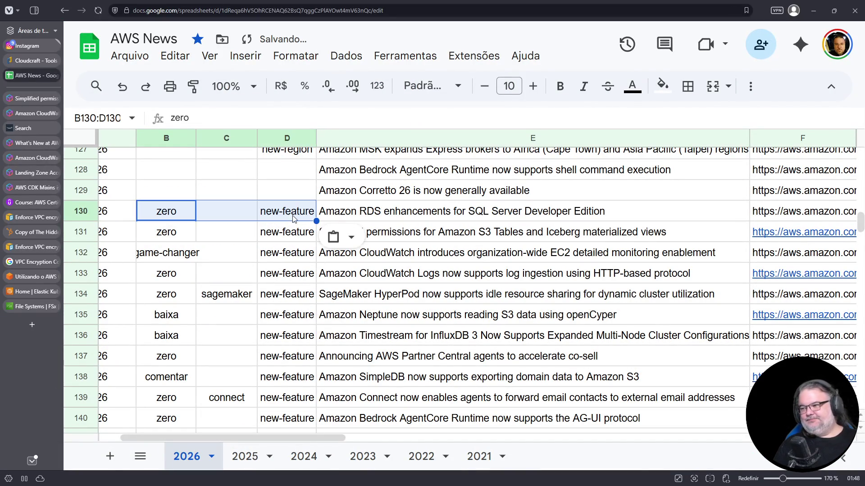
click(776, 218)
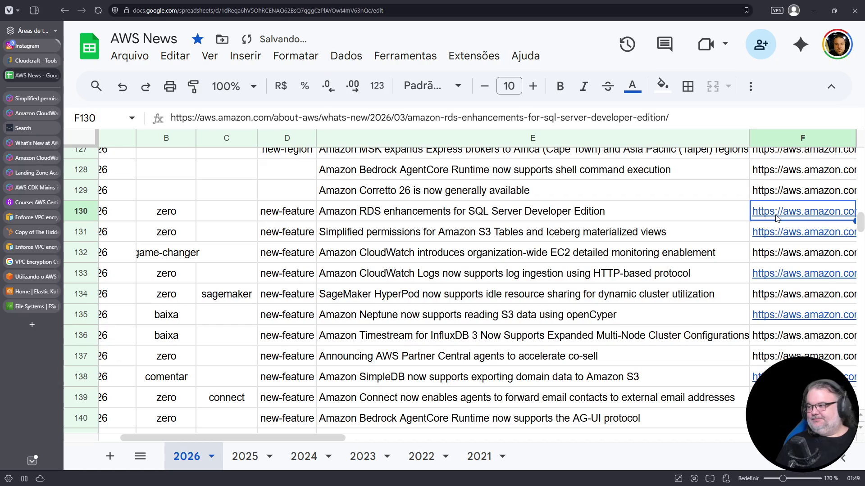
click(685, 251)
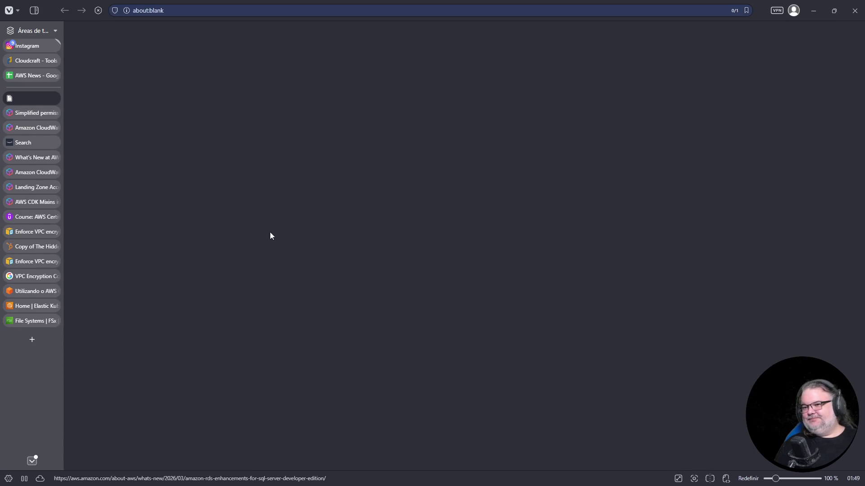
- Zoom in to read the Mar 17, 2026 RDS SQL Server Developer Edition article, then close it
mouse_move(28, 113)
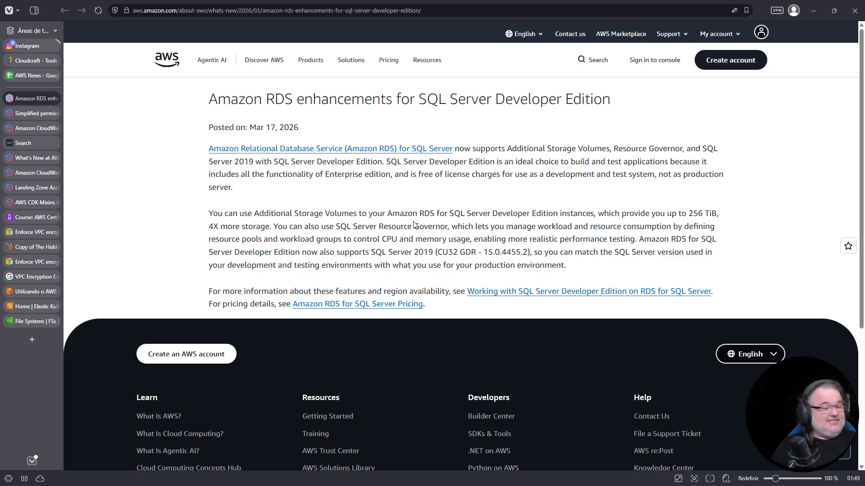
key(ctrl+plus)
key(ctrl+plus)
key(ctrl+plus)
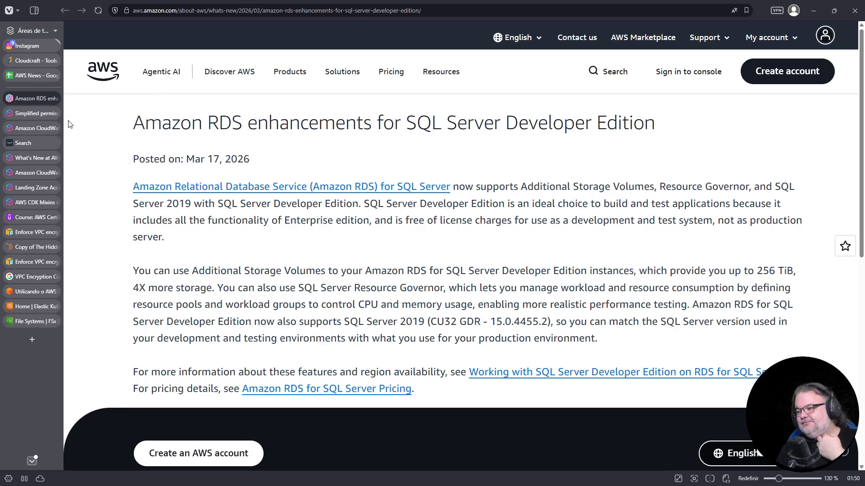
click(54, 98)
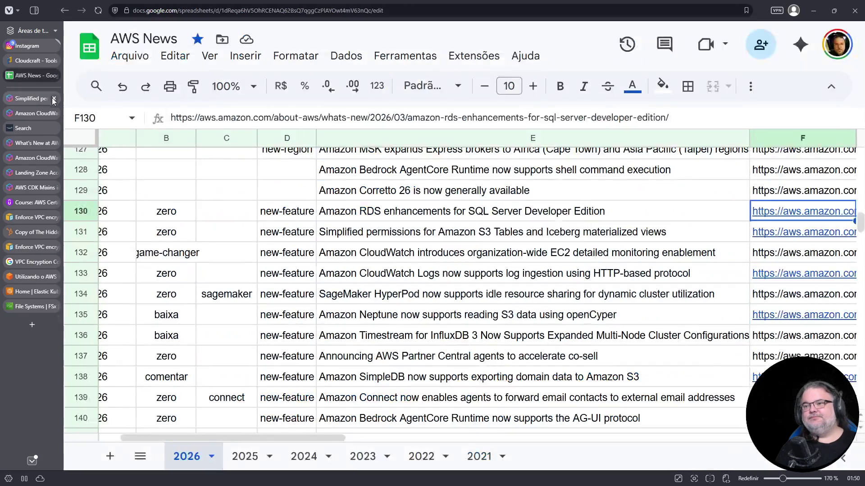
- Copy row 130's ratings to the Corretto 26 row and change D129 to new-version
mouse_move(158, 212)
mouse_down()
mouse_move(287, 212)
mouse_move(287, 188)
mouse_move(353, 190)
mouse_up()
key(ctrl+c)
click(171, 193)
key(ctrl+v)
double_click(287, 190)
key(BackSpace)
key(BackSpace)
text(version)
key(Return)
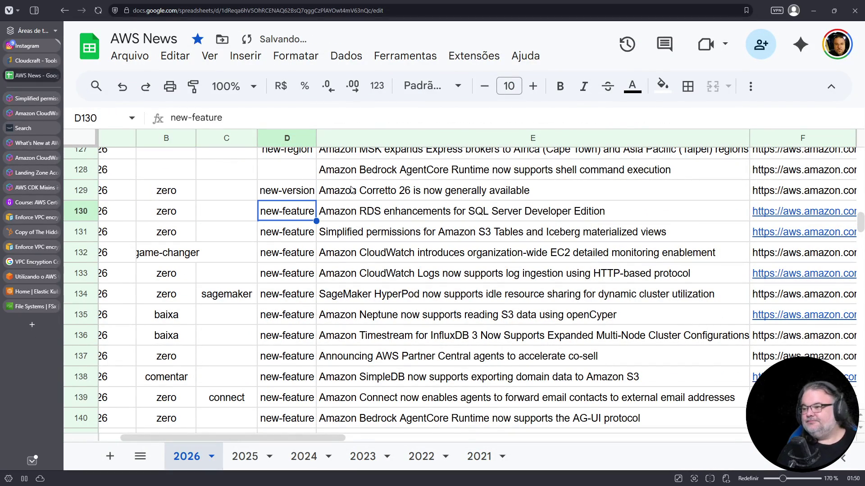
- Rate the Bedrock AgentCore row 128 as zero and new-feature
shift+click(181, 213)
key(ctrl+c)
click(185, 175)
key(ctrl+v)
- Turn the F128 URL into a link and open the AgentCore shell-command announcement
scroll(252, 189, up, 1)
click(643, 222)
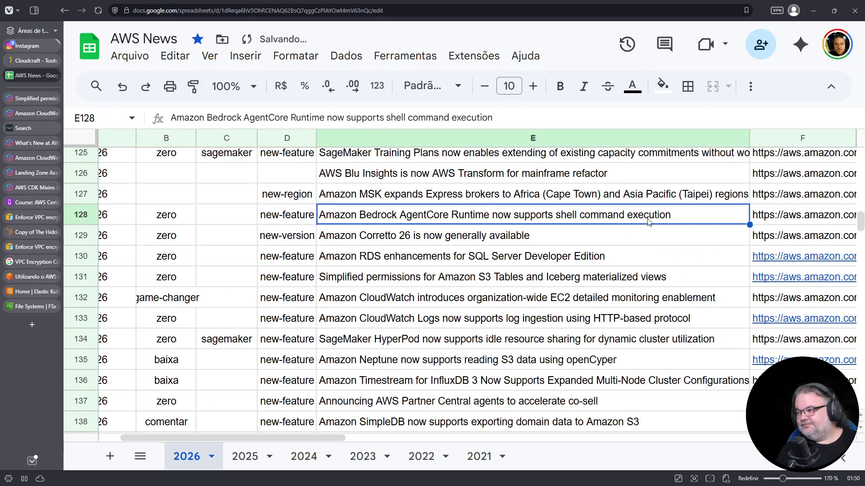
click(769, 222)
double_click(768, 220)
key(Return)
click(770, 221)
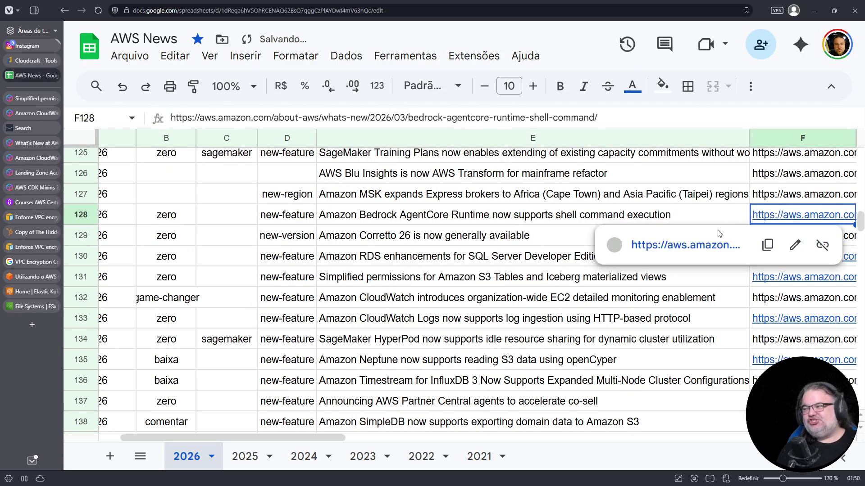
click(692, 247)
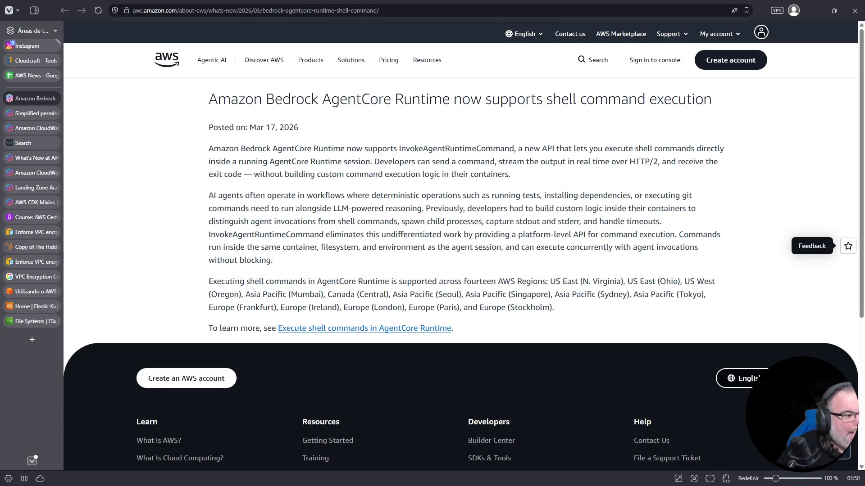
- Close the S3 Tables permissions and CloudWatch Logs articles, then highlight 'AgentCore Runtime' in the title
click(31, 113)
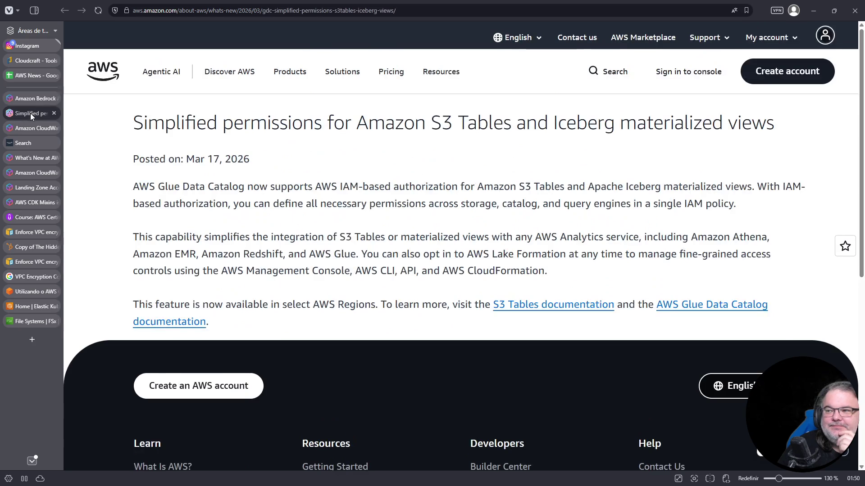
click(53, 114)
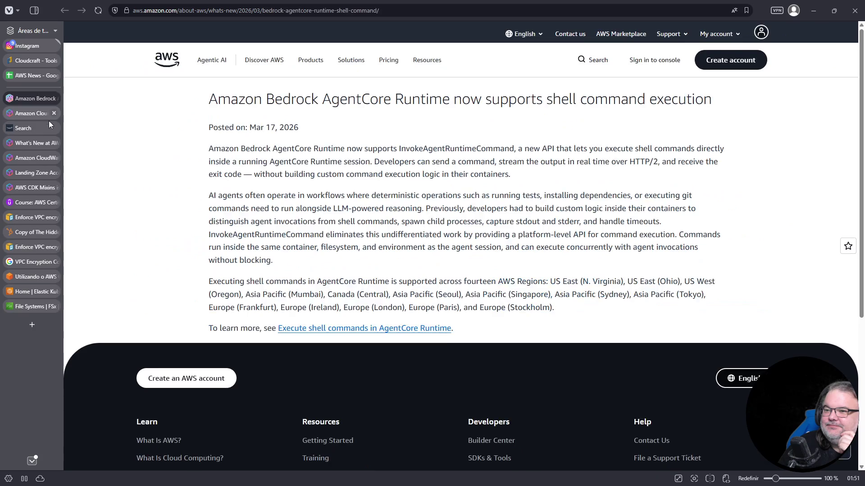
click(42, 111)
scroll(116, 152, up, 2)
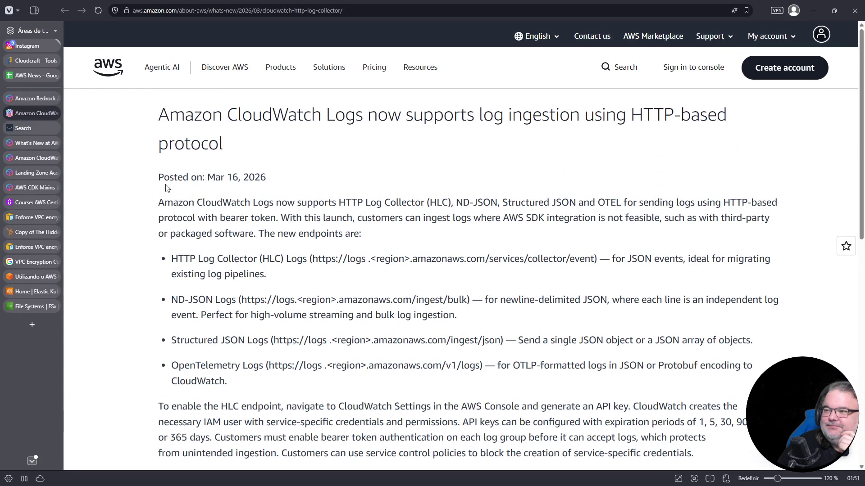
click(54, 113)
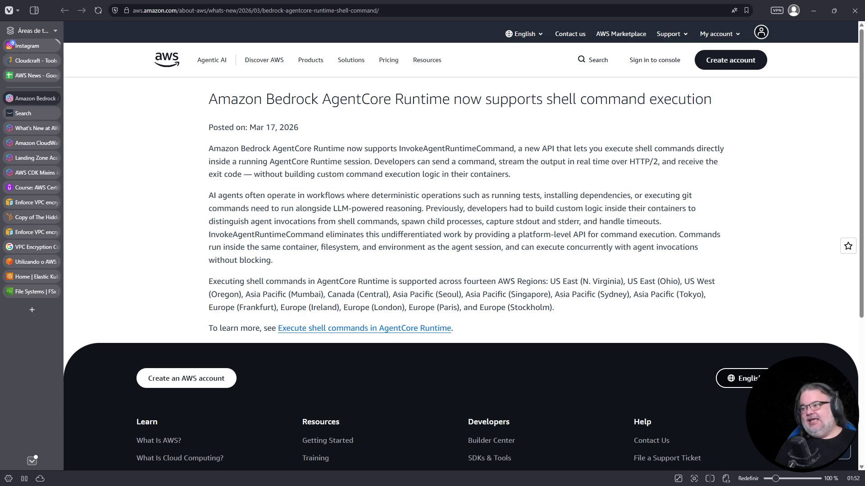
drag(209, 99, 453, 103)
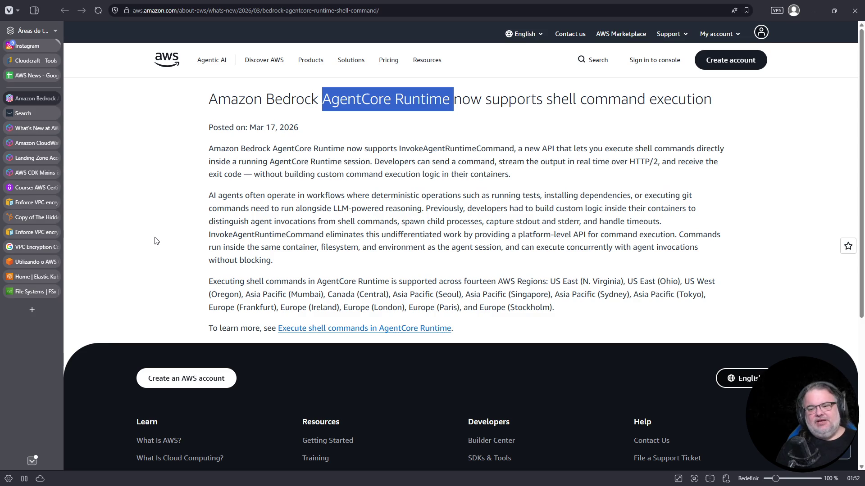
- Open a new browser tab next to the AgentCore article
click(32, 310)
- Search 'aws docs' and go to the AWS Documentation home page
text(aws docs)
key(Return)
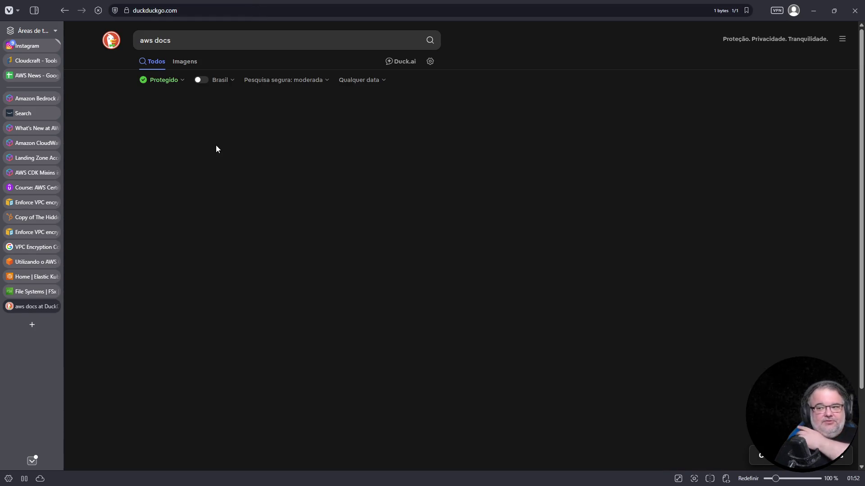
click(198, 351)
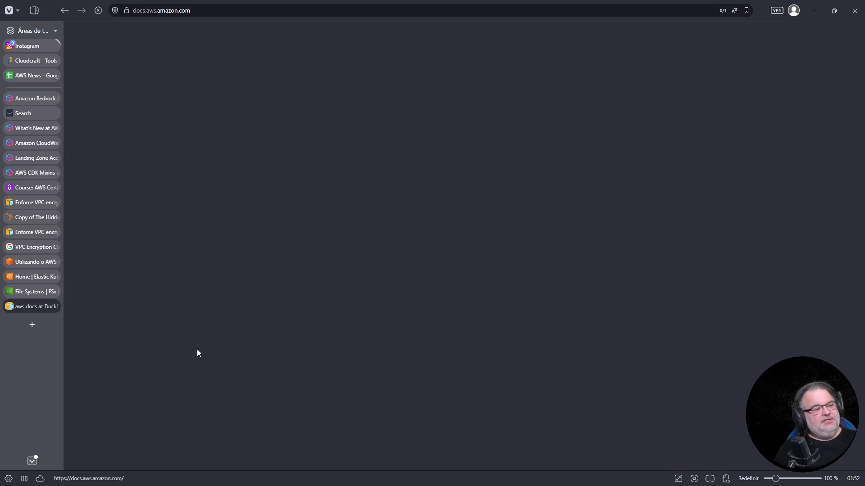
scroll(270, 328, down, 5)
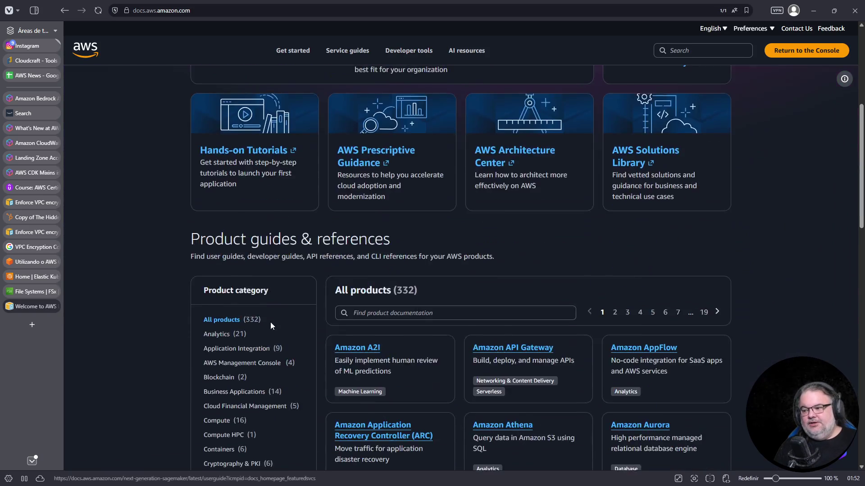
scroll(271, 328, down, 4)
- Filter the product guides by 'health', then by Compute HPC and finally Media Services
click(398, 132)
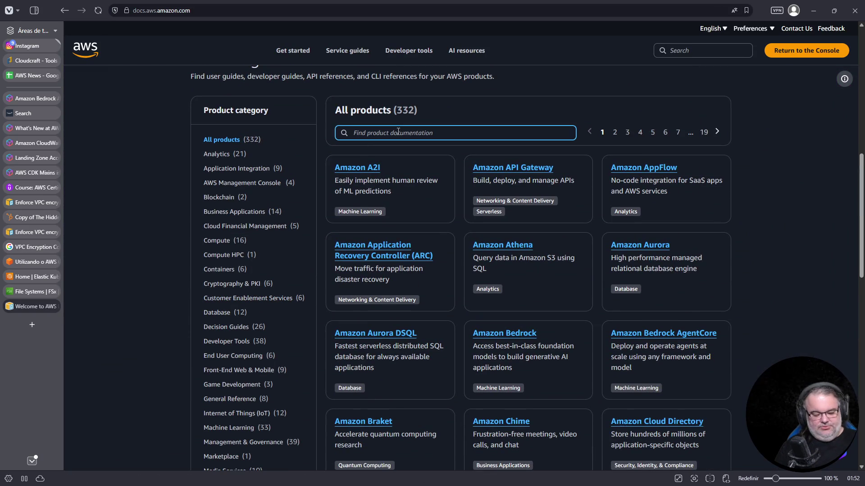
text(health)
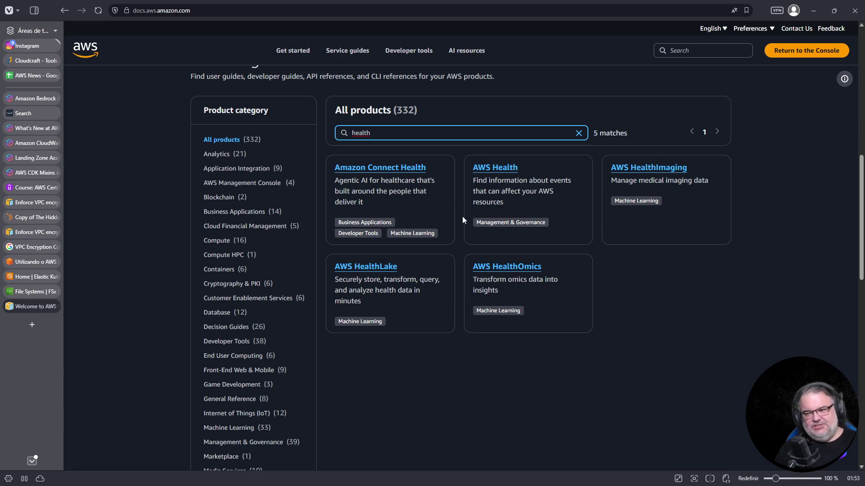
click(224, 255)
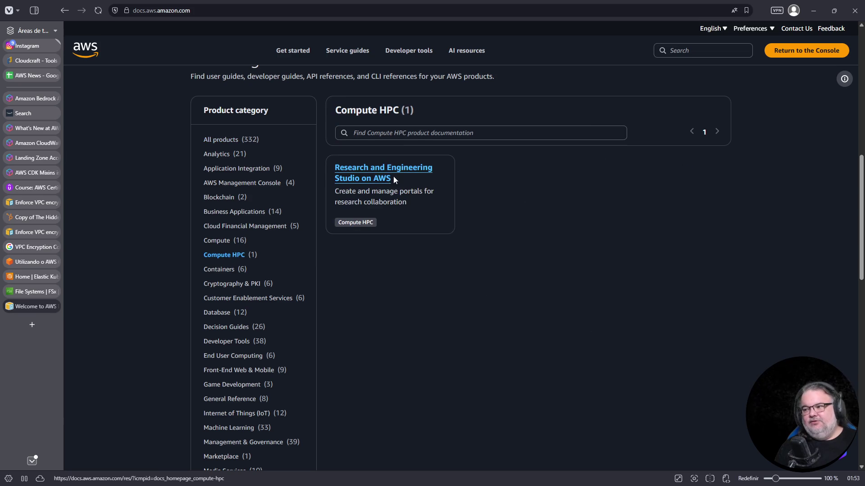
scroll(307, 360, down, 3)
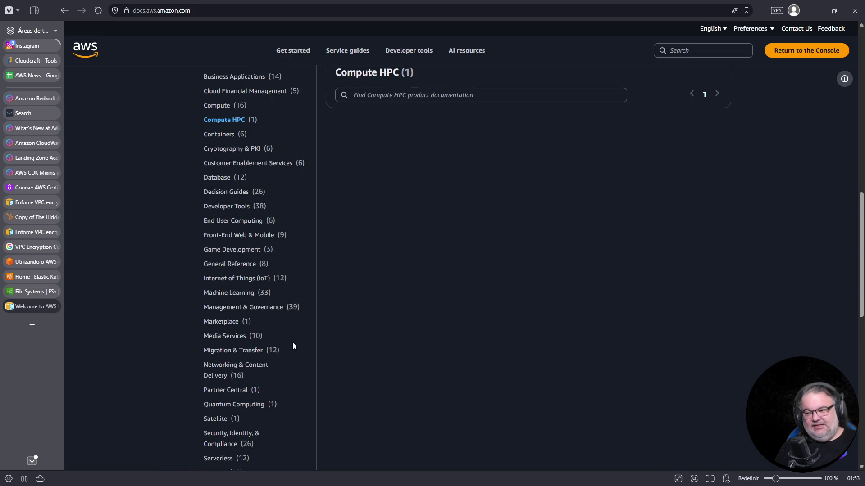
click(227, 340)
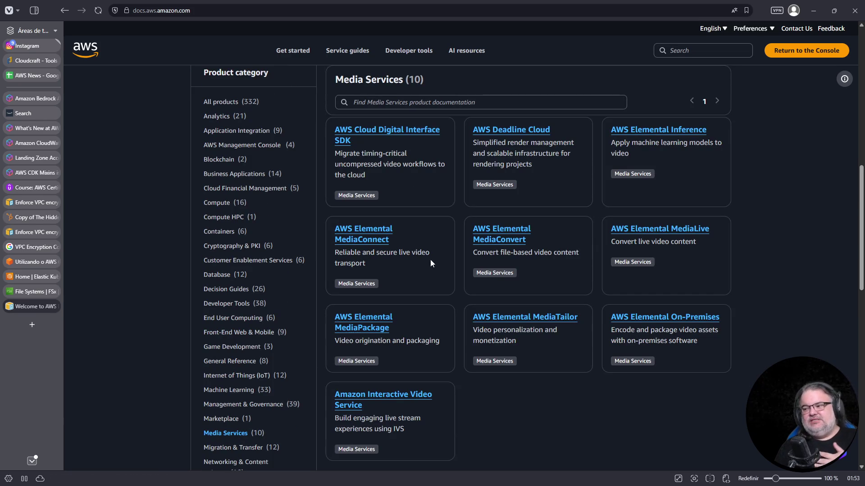
scroll(415, 277, down, 2)
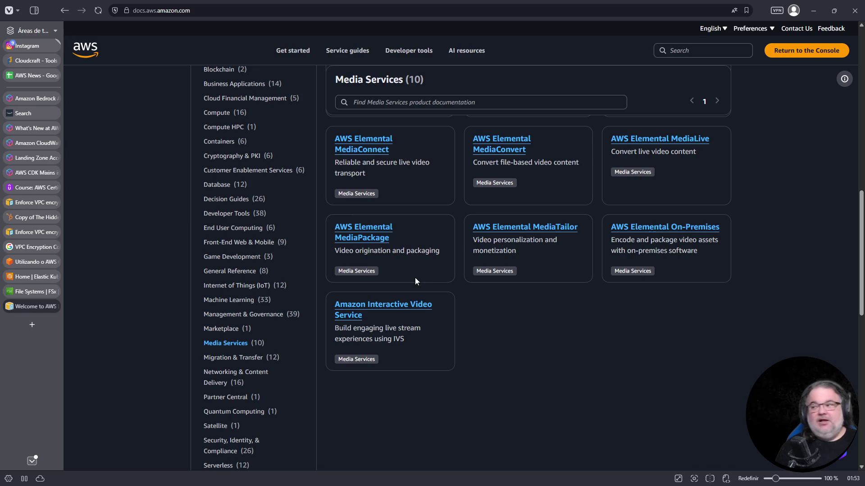
scroll(415, 277, up, 5)
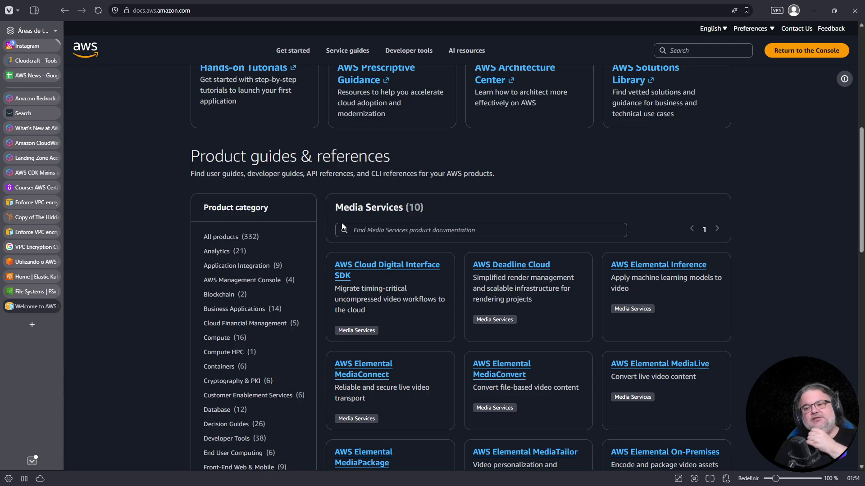
- Review the 10 Media Services product guides, including Deadline Cloud and Elemental MediaConvert
mouse_move(11, 194)
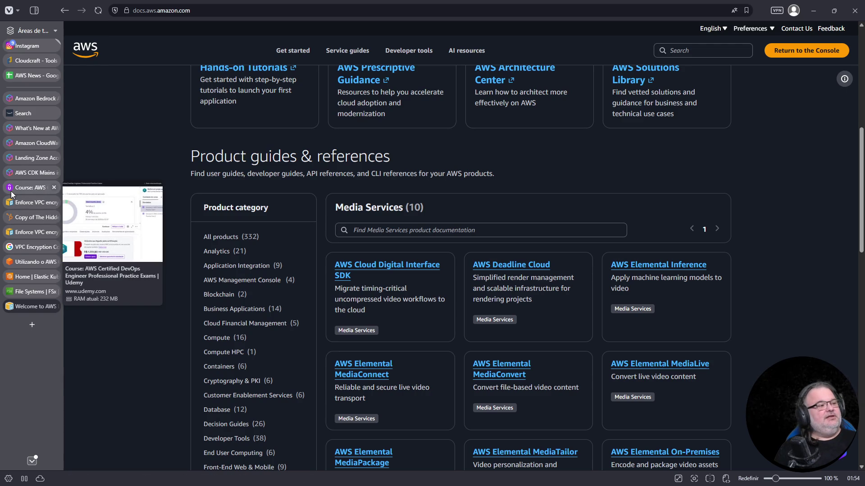
mouse_move(47, 99)
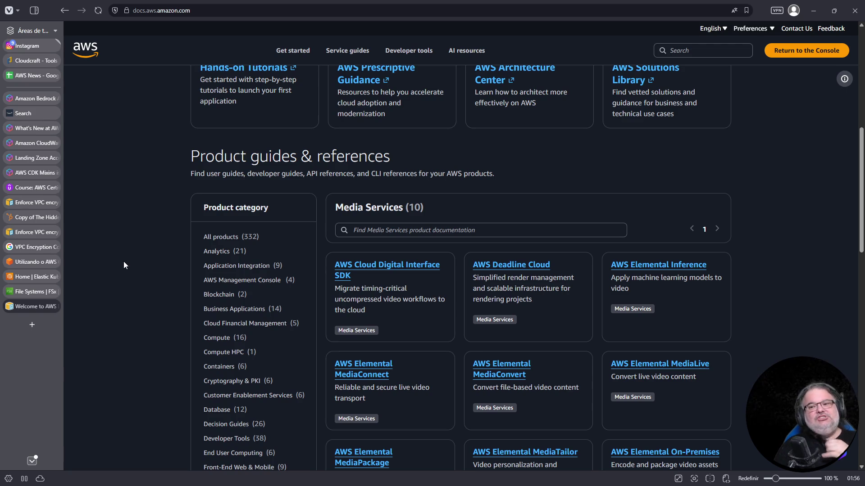
- Open the learn.kodekloud.com dashboard, sign in with a linked account, and open another blank tab
click(31, 325)
click(230, 11)
text(udemy)
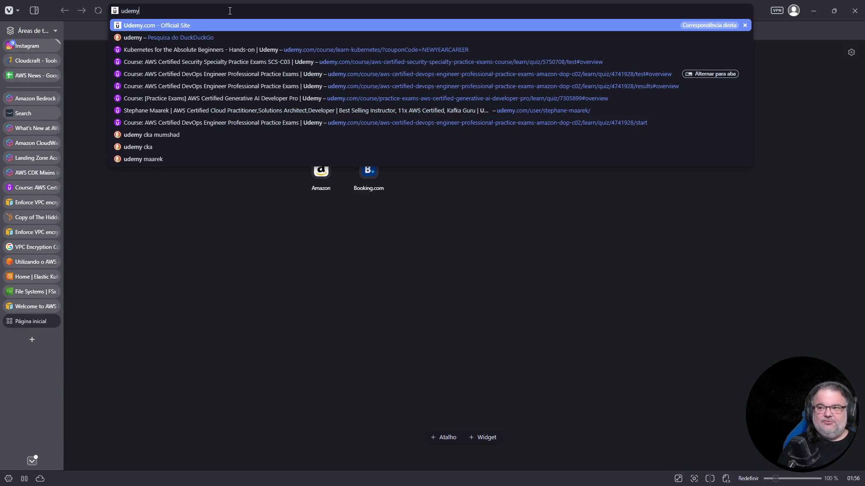
key(ctrl+a)
text(kode)
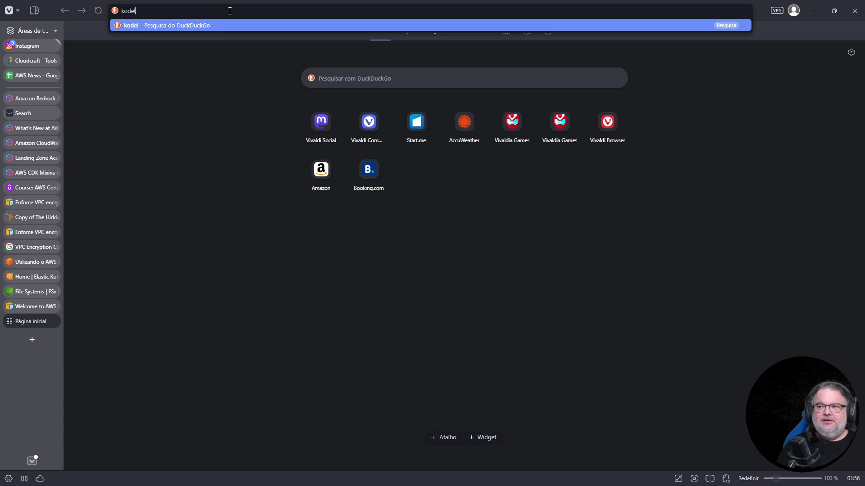
key(Down)
key(Return)
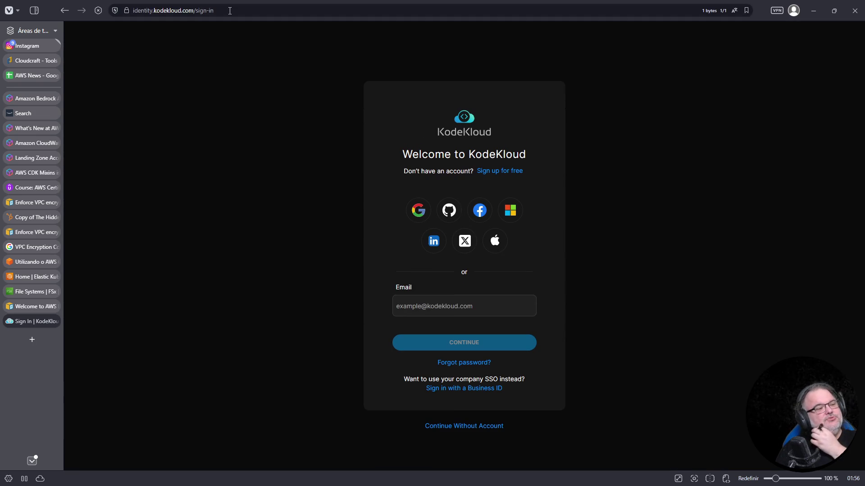
click(419, 210)
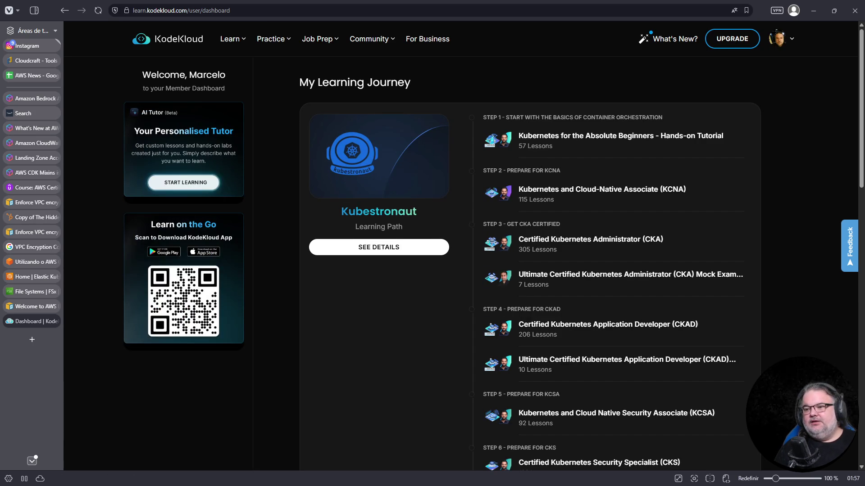
click(33, 340)
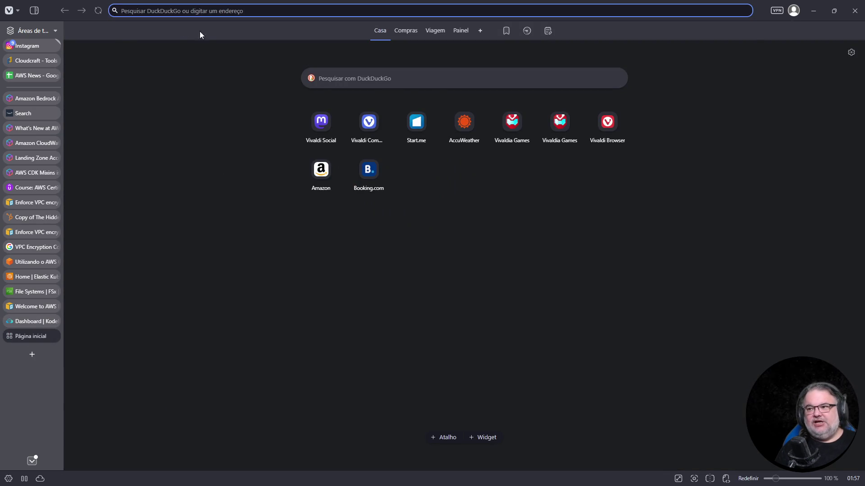
- Search 'udemy mumshad' and browse the instructor's Udemy profile and course list
click(190, 11)
text(udemy mumshad)
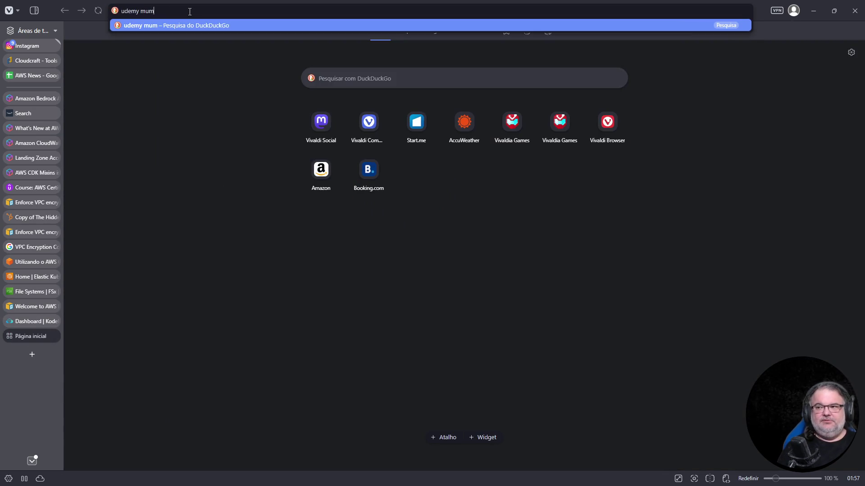
key(Return)
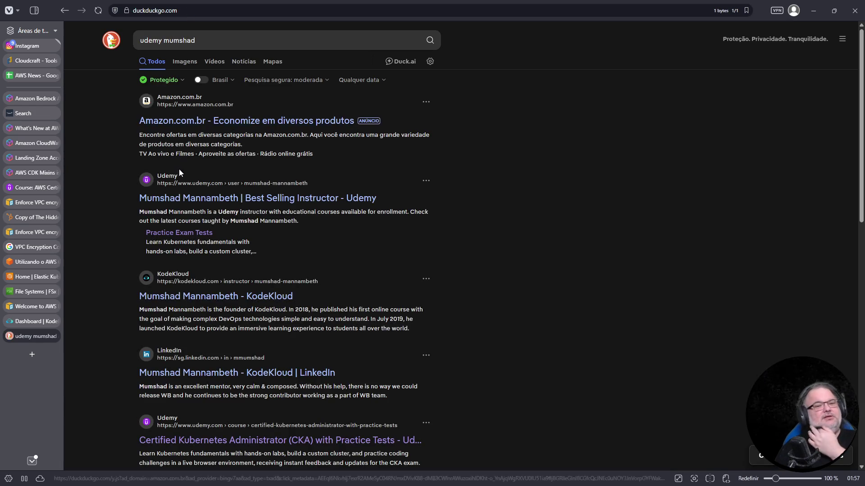
click(240, 204)
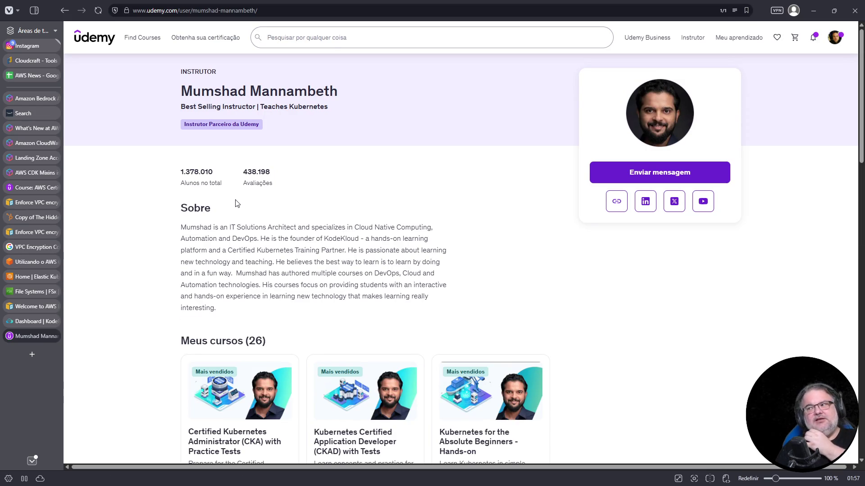
scroll(250, 201, down, 1)
scroll(250, 201, down, 4)
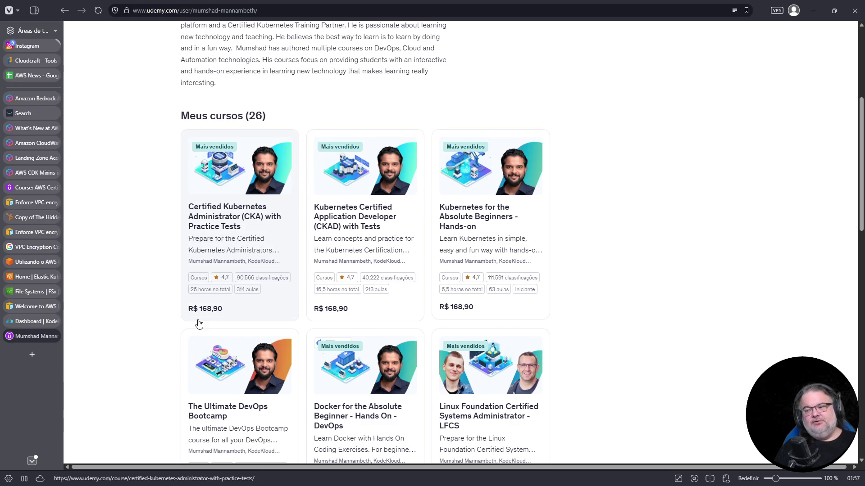
scroll(270, 317, up, 5)
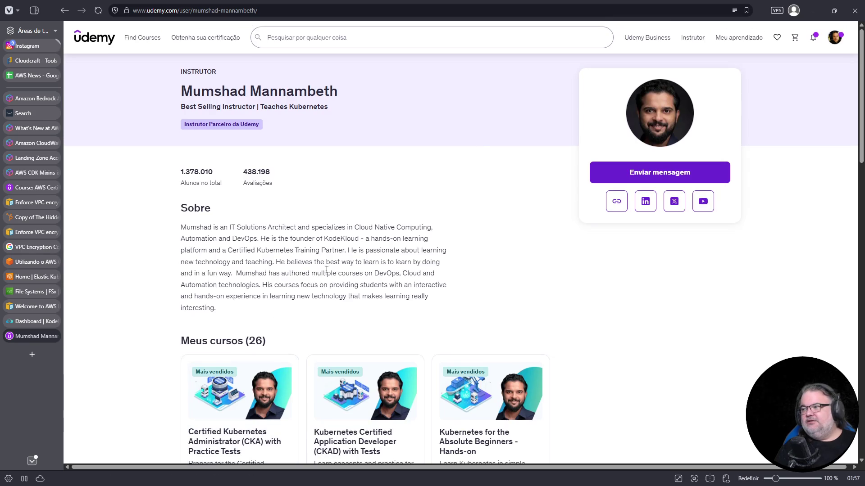
scroll(311, 274, down, 6)
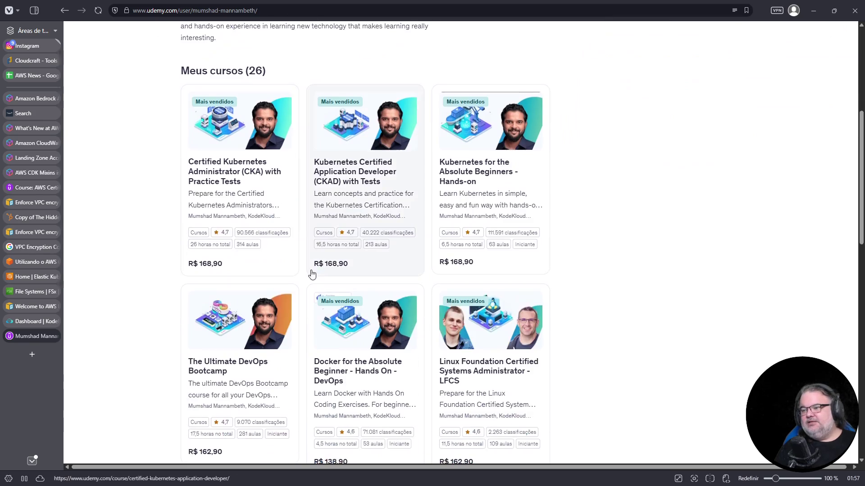
- Review the CKA and CKAD course pages, close both, and reopen CKA in a background tab
middle_click(227, 171)
middle_click(388, 170)
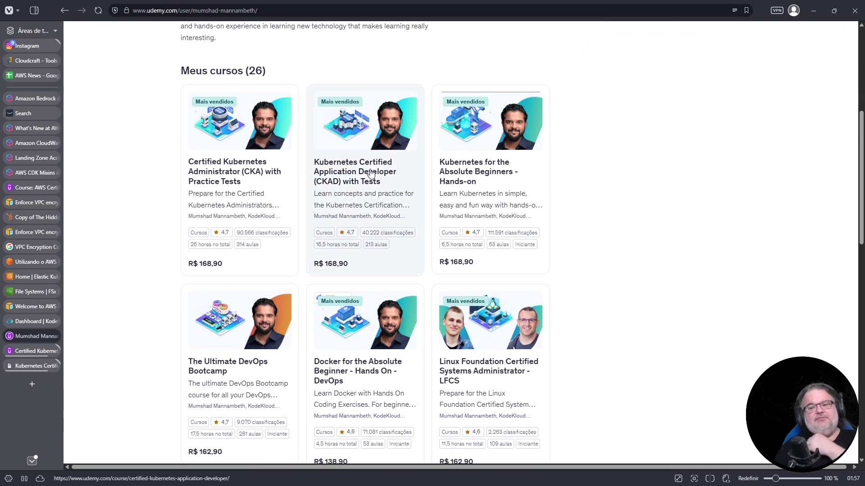
click(37, 367)
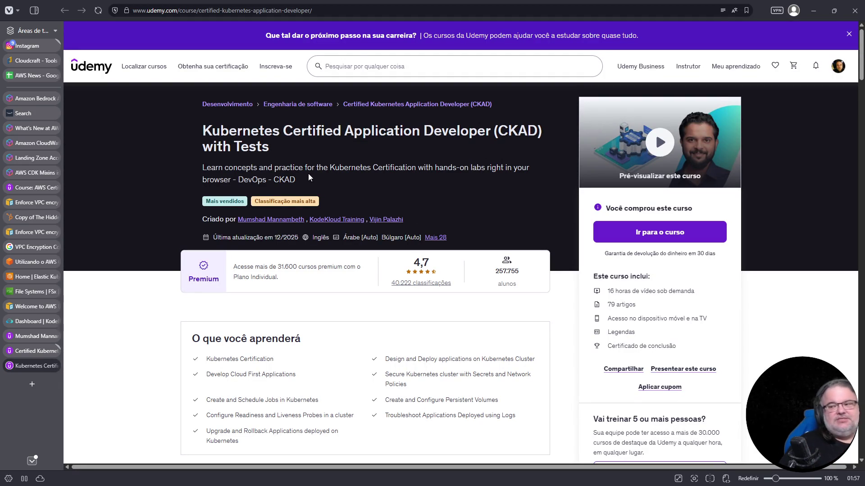
mouse_move(273, 131)
mouse_down()
mouse_move(556, 132)
mouse_move(552, 143)
mouse_move(531, 139)
mouse_up()
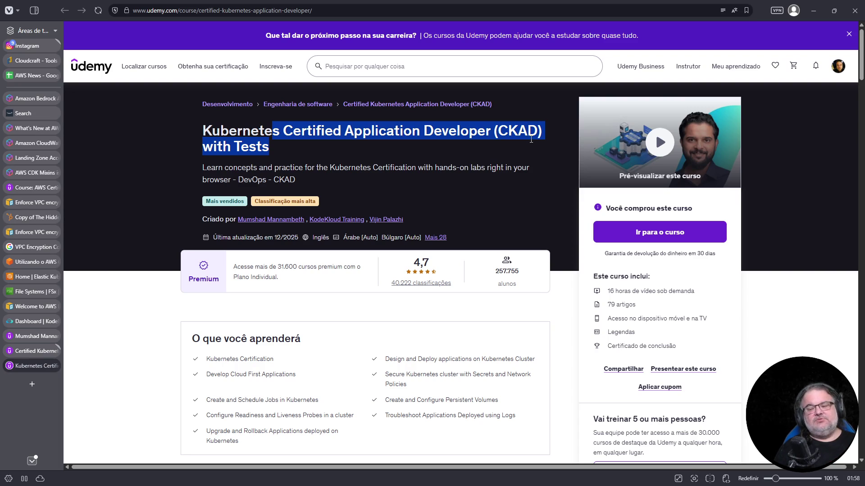
click(41, 351)
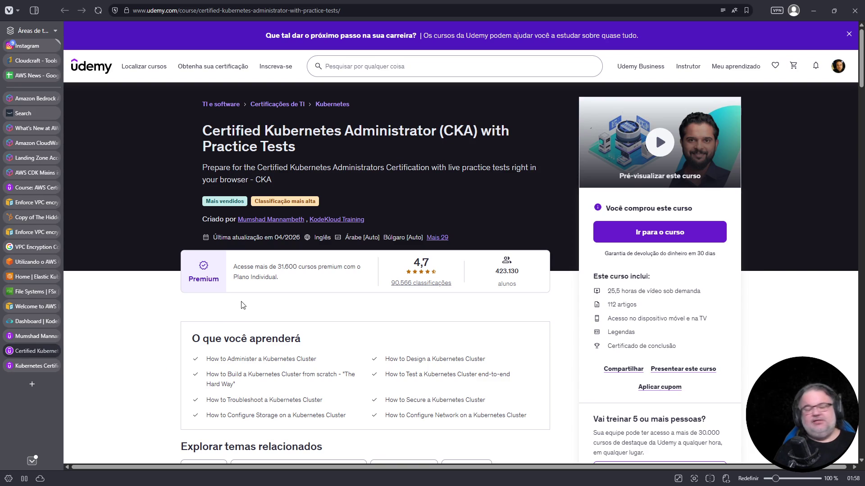
click(54, 366)
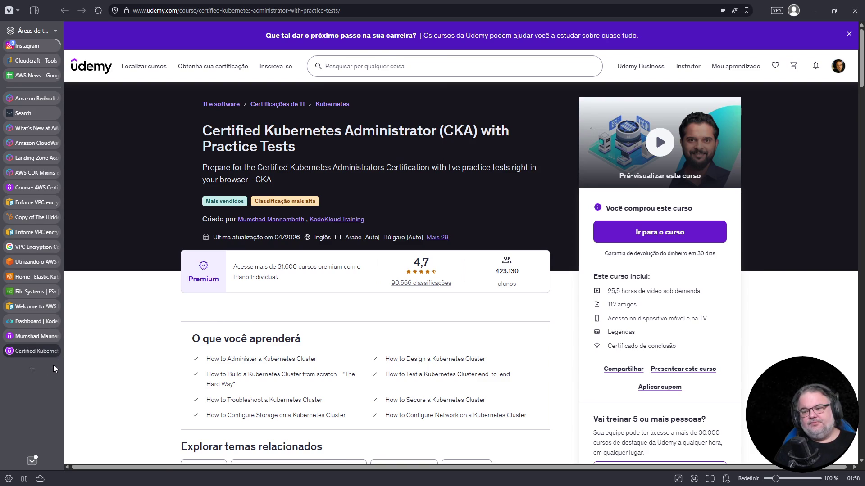
click(53, 351)
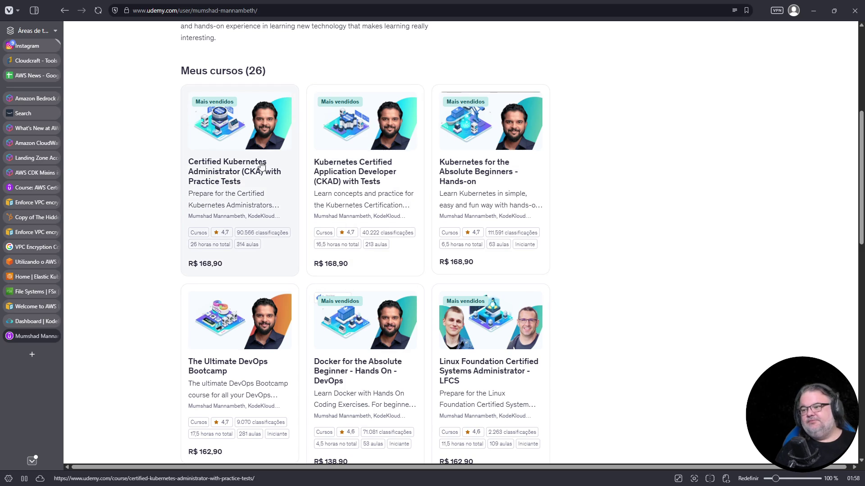
middle_click(227, 178)
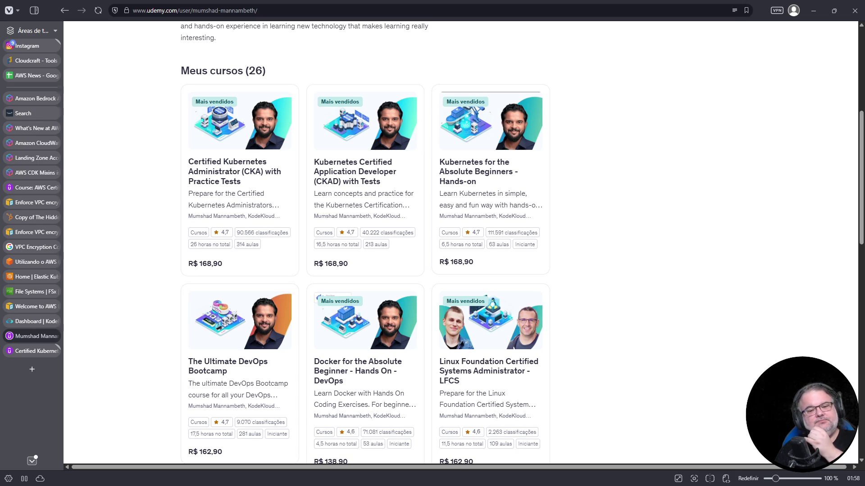
- In the AWS News sheet, copy row 128's zero impact into rows 127 and 126
click(32, 75)
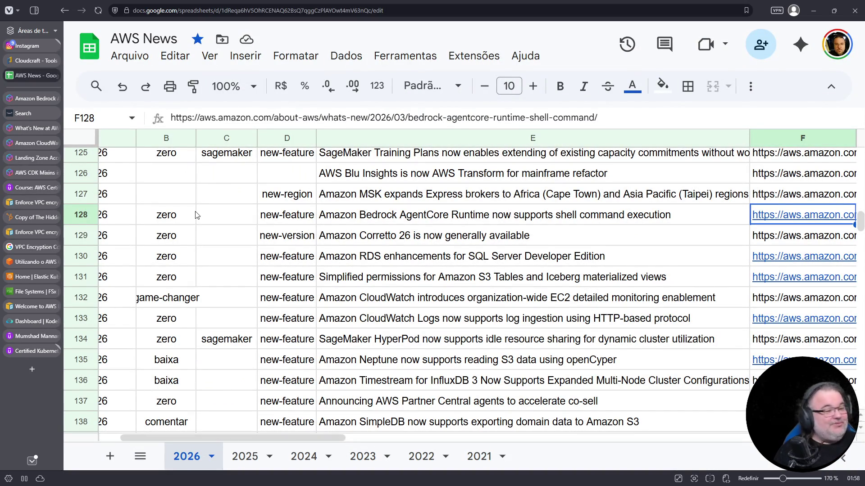
click(180, 221)
key(ctrl+c)
click(172, 202)
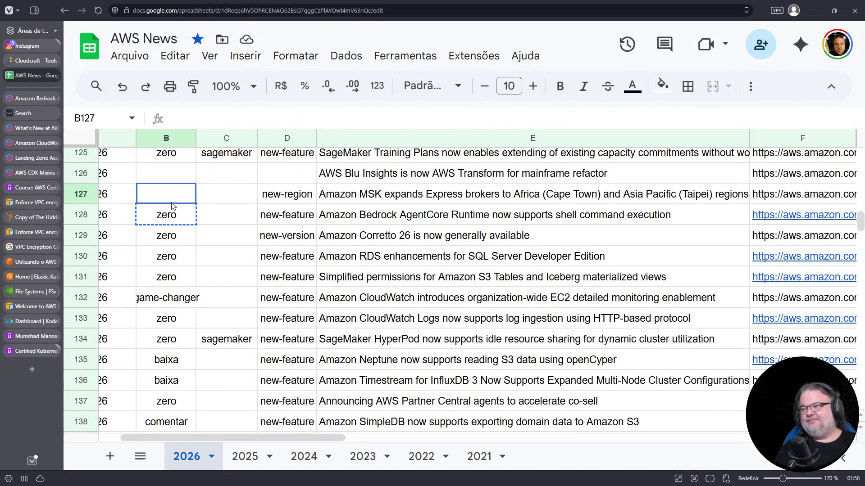
key(ctrl+v)
click(187, 178)
key(ctrl+v)
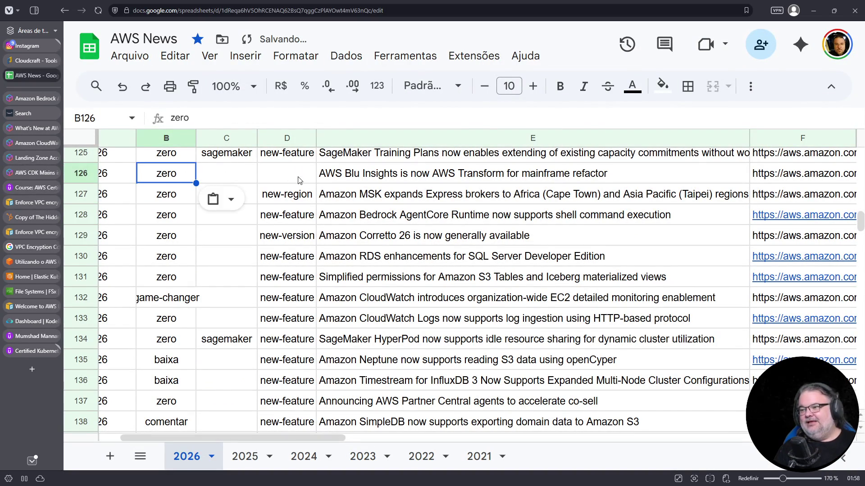
- Copy row 128's new-feature type into row 126's type cell
click(287, 221)
key(ctrl+c)
click(287, 181)
key(ctrl+v)
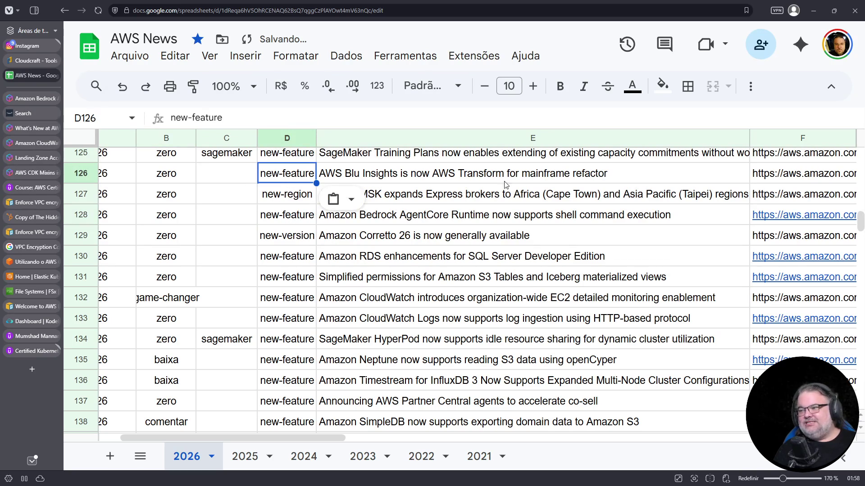
- Re-enter row 126's URL in F126 so it becomes a clickable link
click(556, 175)
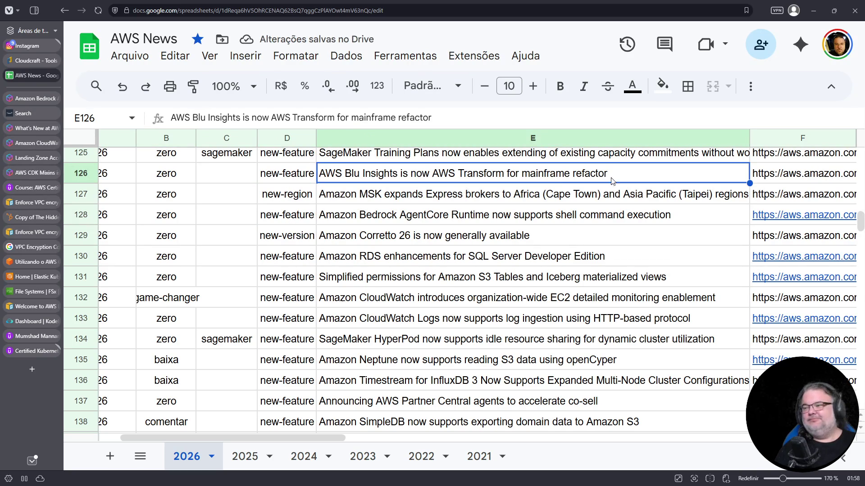
double_click(805, 177)
key(Return)
click(802, 177)
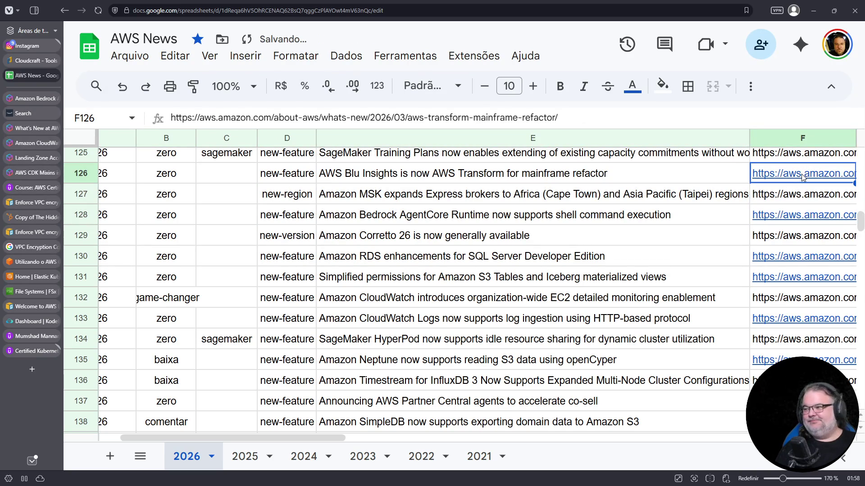
click(694, 215)
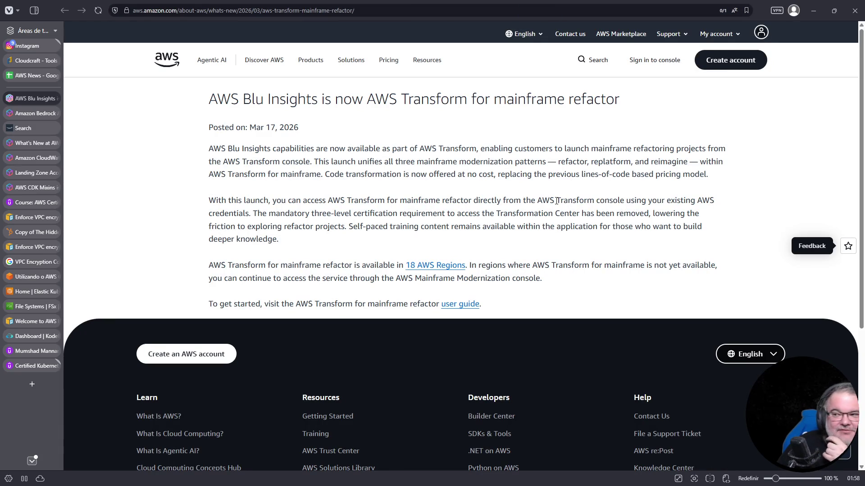
ctrl+scroll(571, 241, up, 2)
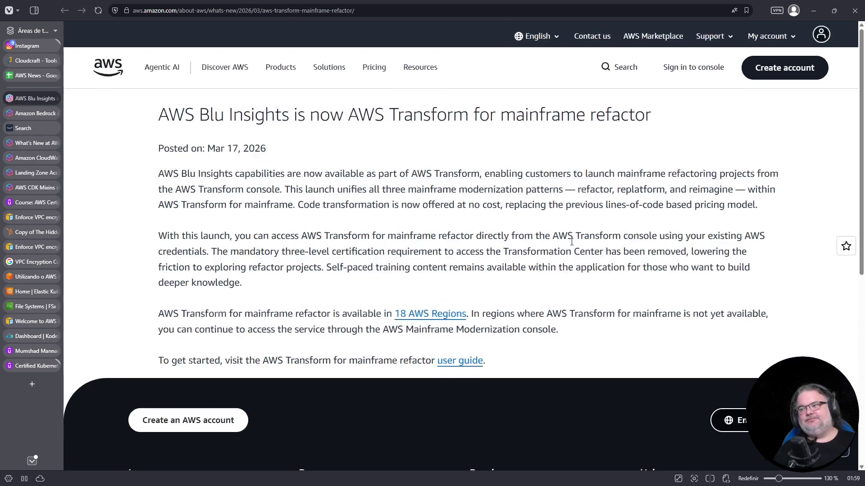
ctrl+scroll(571, 242, up, 1)
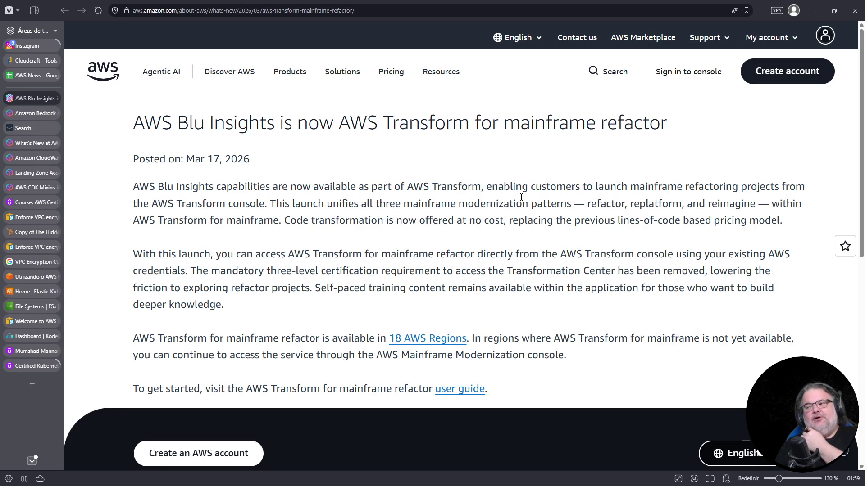
mouse_move(406, 188)
mouse_down()
mouse_move(483, 190)
mouse_move(471, 191)
mouse_up()
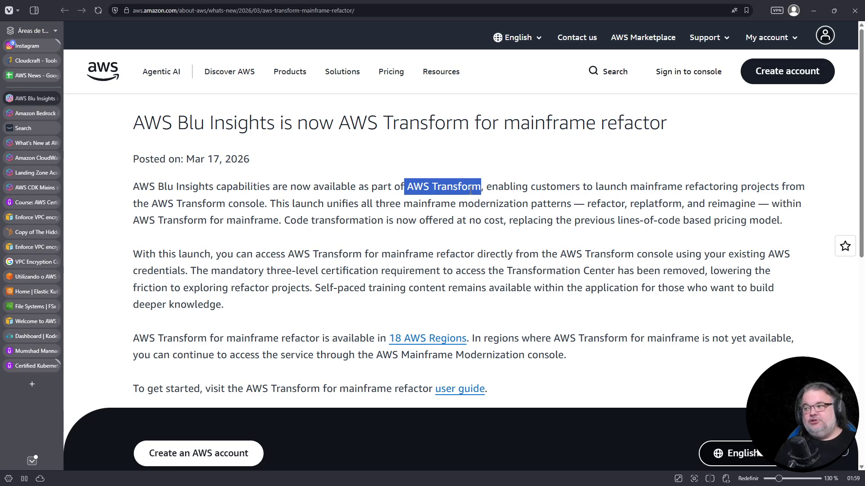
drag(399, 203, 574, 204)
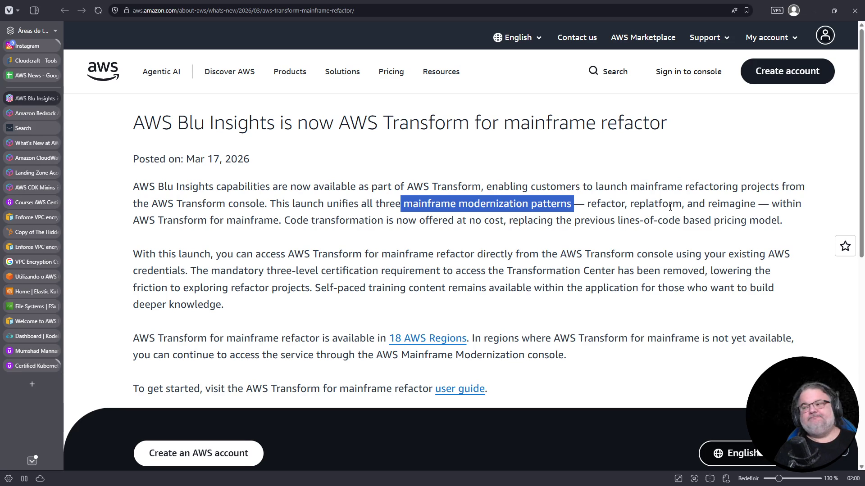
drag(133, 186, 214, 187)
drag(408, 186, 480, 193)
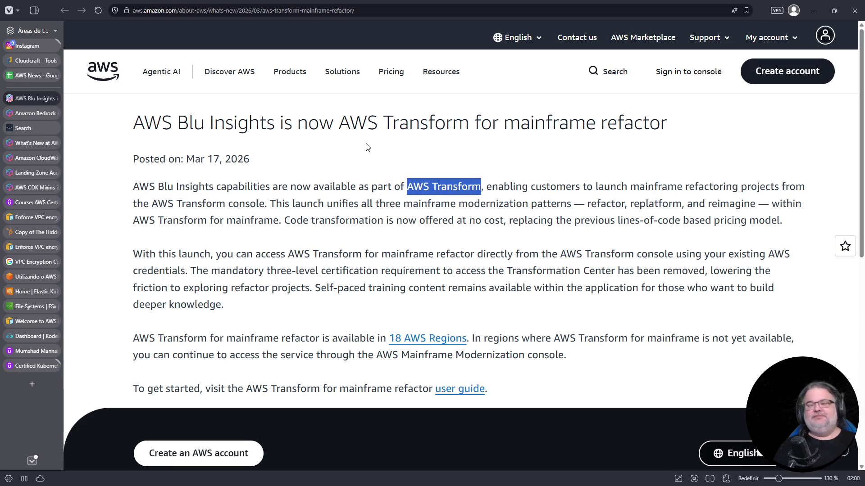
drag(134, 186, 205, 183)
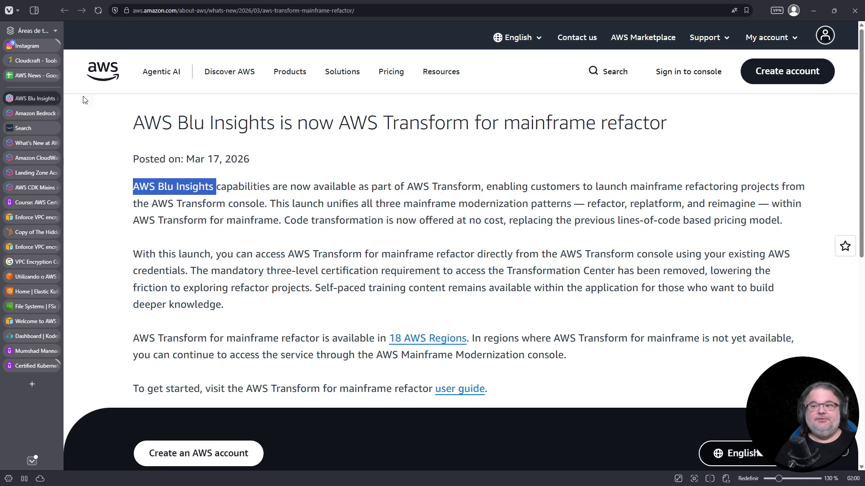
- Close the AgentCore, search results, listing, Landing Zone and CDK tabs, then open the mainframe refactor user guide
click(32, 115)
click(54, 113)
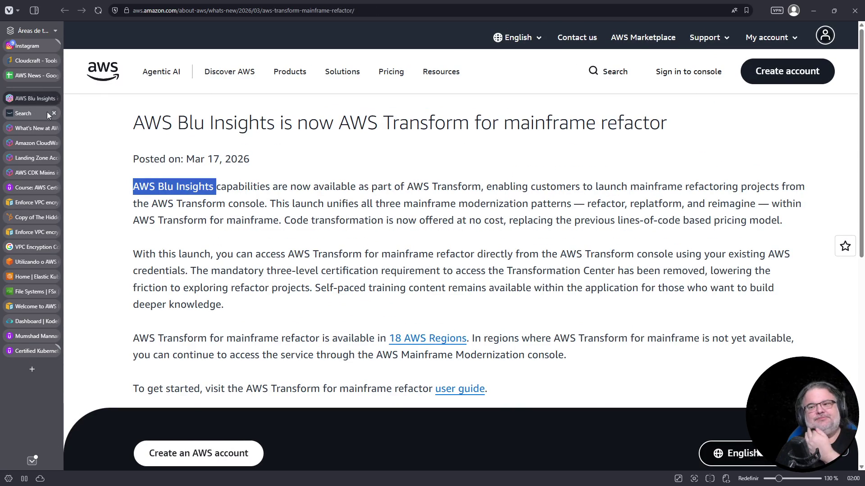
click(46, 112)
click(55, 113)
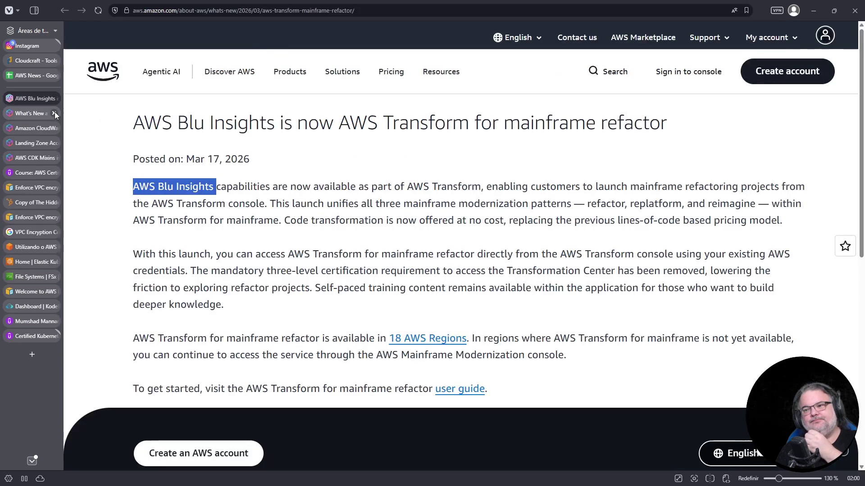
click(55, 113)
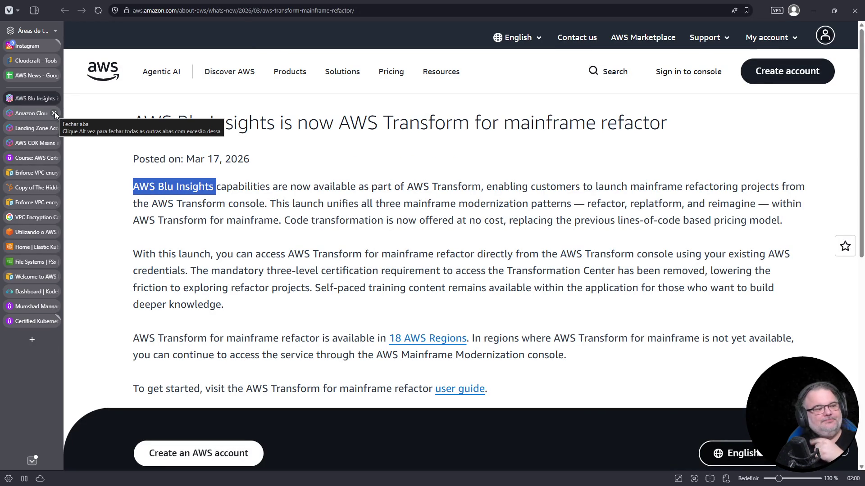
click(55, 113)
click(55, 113)
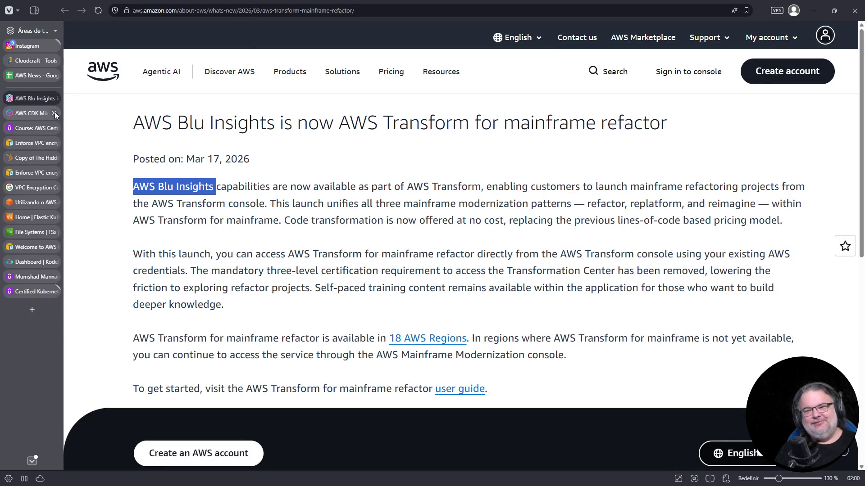
click(55, 113)
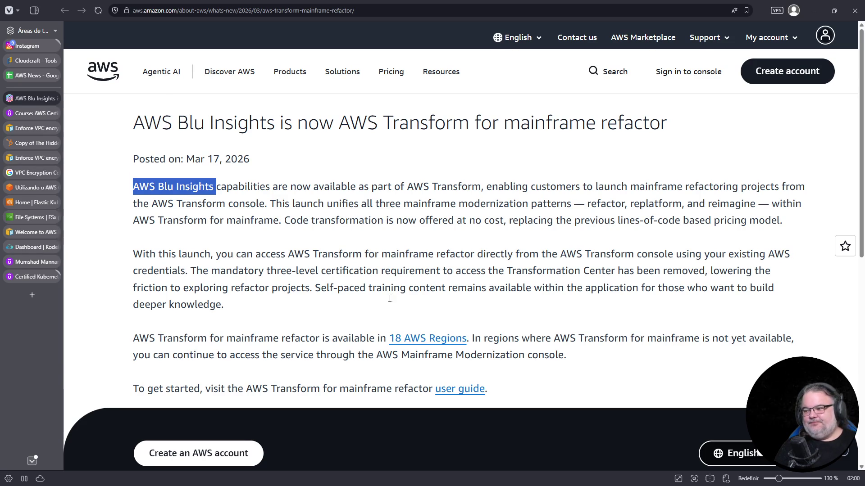
click(472, 392)
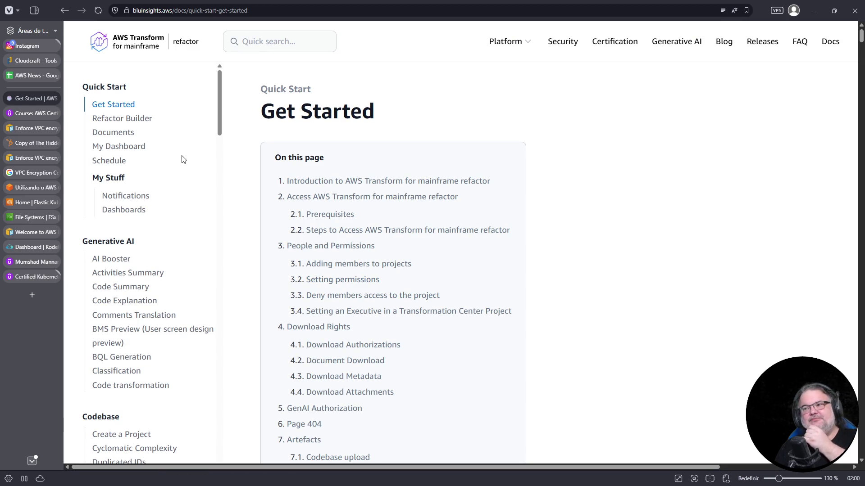
- Search DuckDuckGo for 'aws transform doc' and open the AWS Transform Documentation and User Guide
click(250, 10)
text(aws trnasfo)
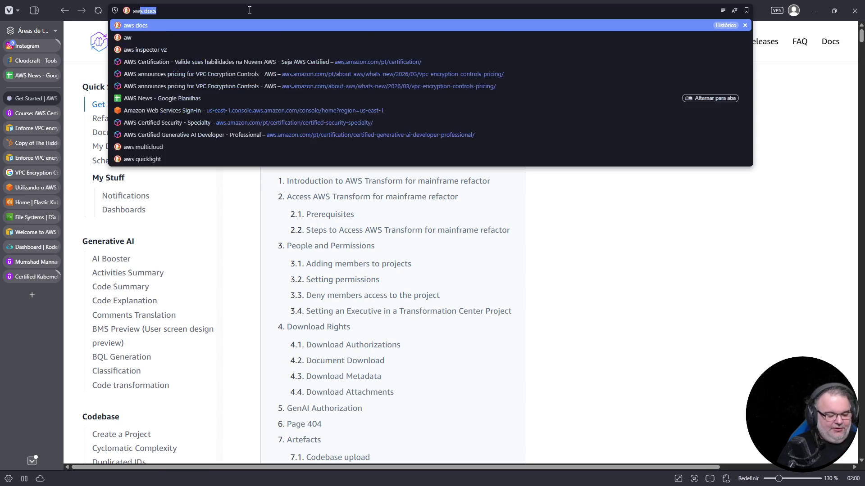
key(BackSpace)
key(BackSpace)
key(BackSpace)
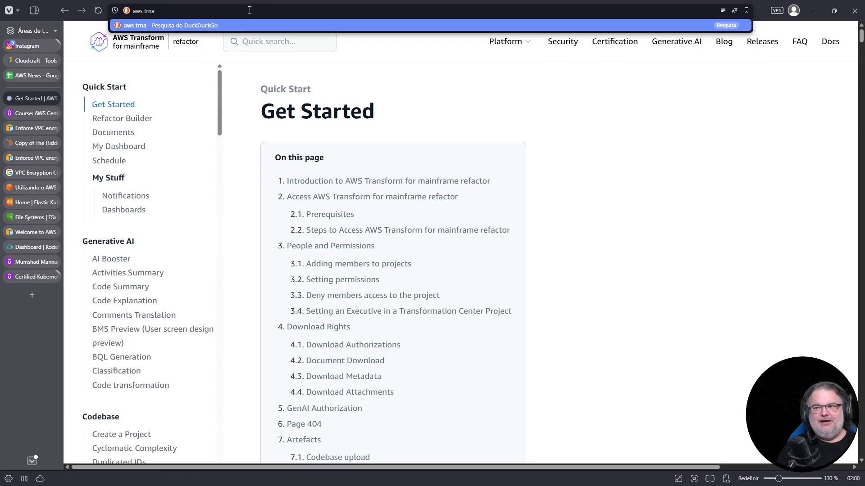
text(ansform doc)
key(Return)
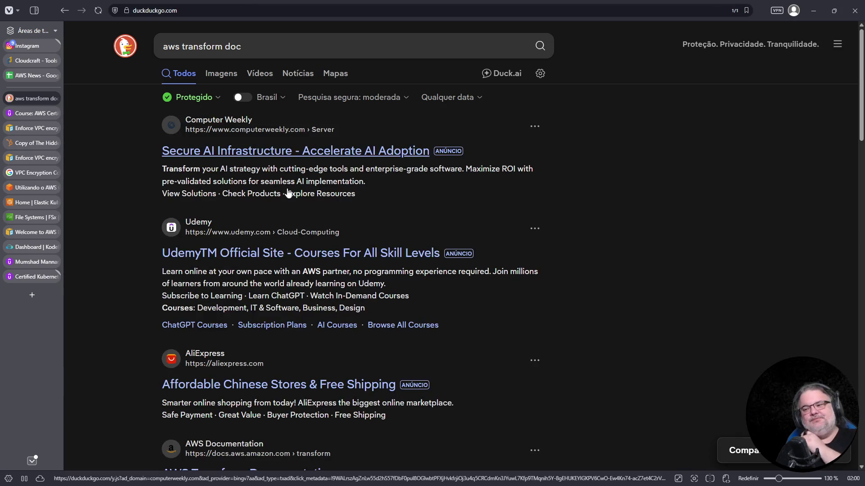
scroll(257, 399, down, 4)
click(245, 296)
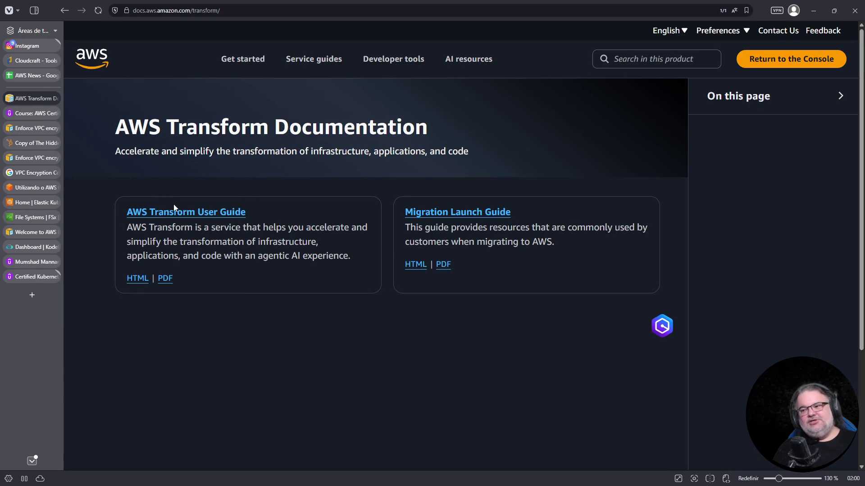
click(179, 212)
click(21, 74)
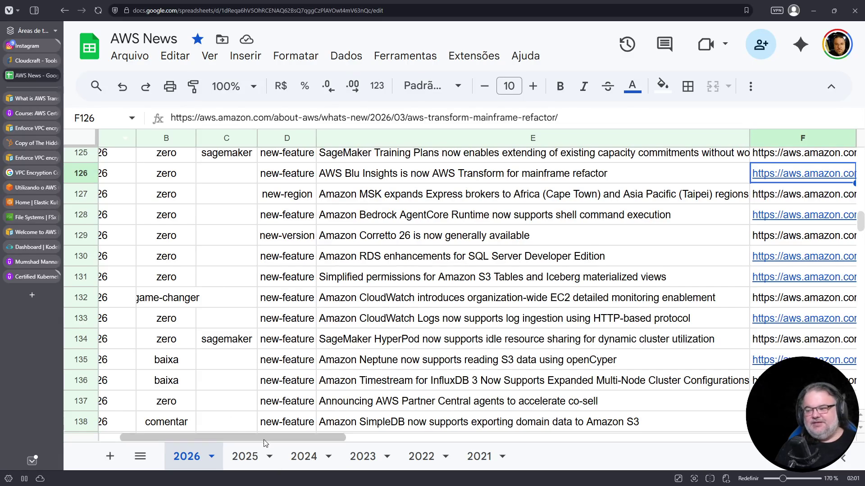
- Scroll to the March section and open row 34's AWS Service Availability Updates article link
scroll(201, 337, left, 2)
scroll(203, 338, up, 10)
scroll(202, 338, up, 20)
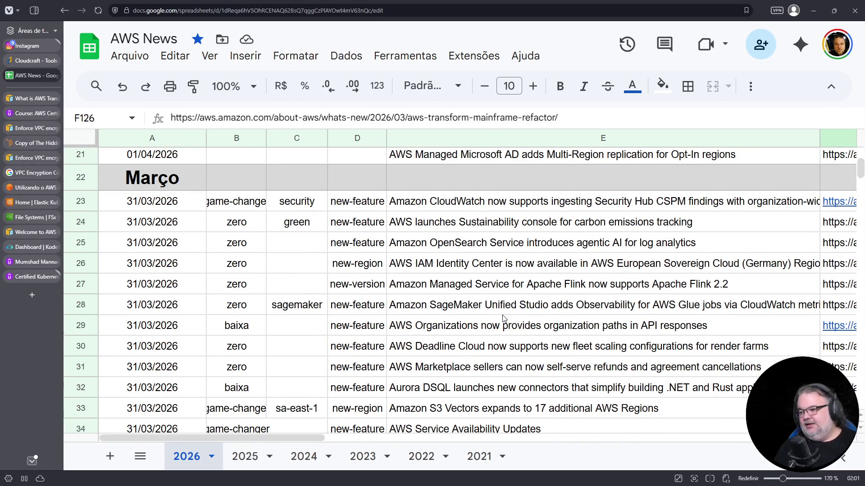
scroll(504, 315, down, 2)
click(546, 339)
key(Right)
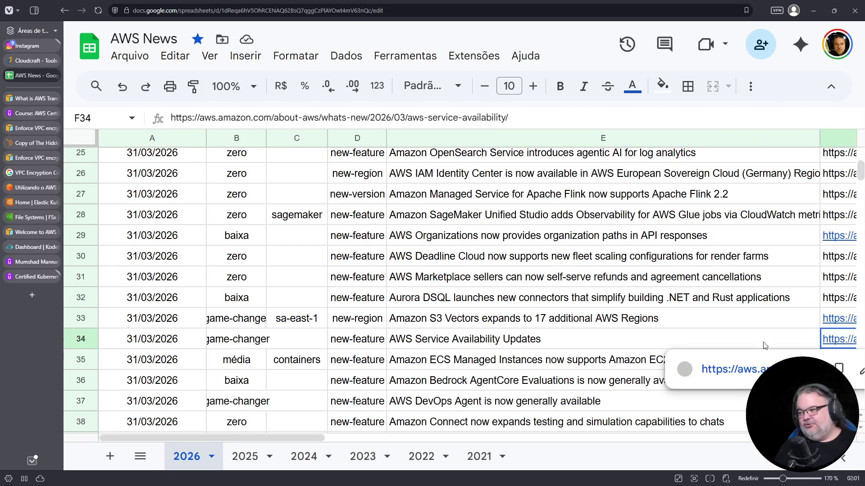
click(732, 369)
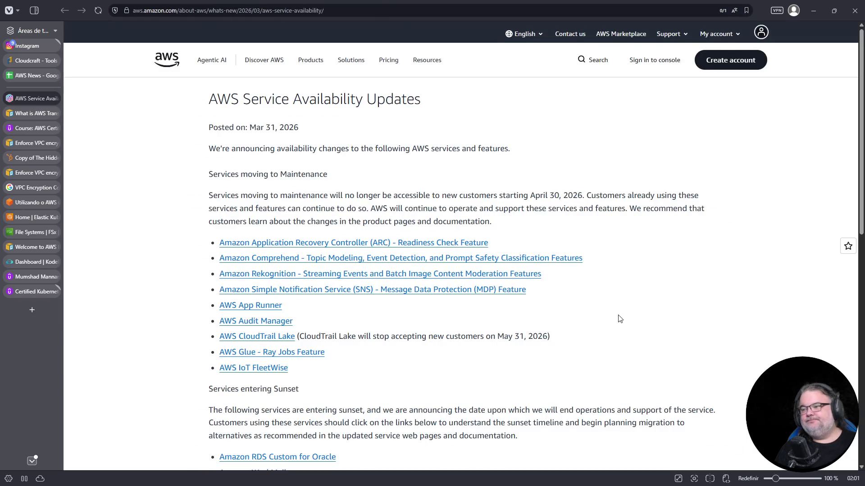
- Read the Service Availability Updates article and highlight the April 30, 2026 cutoff date
key(ctrl+plus)
key(ctrl+plus)
key(ctrl+plus)
scroll(655, 313, down, 2)
scroll(670, 309, up, 3)
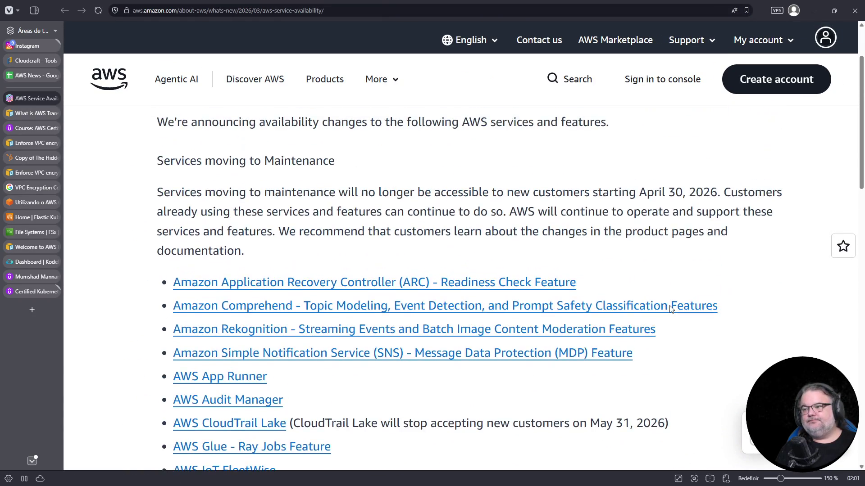
key(ctrl+minus)
scroll(238, 331, down, 1)
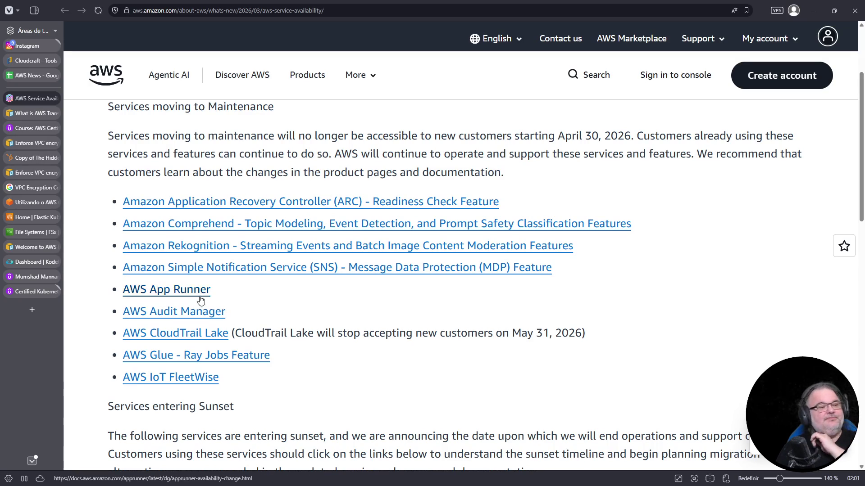
scroll(324, 338, up, 1)
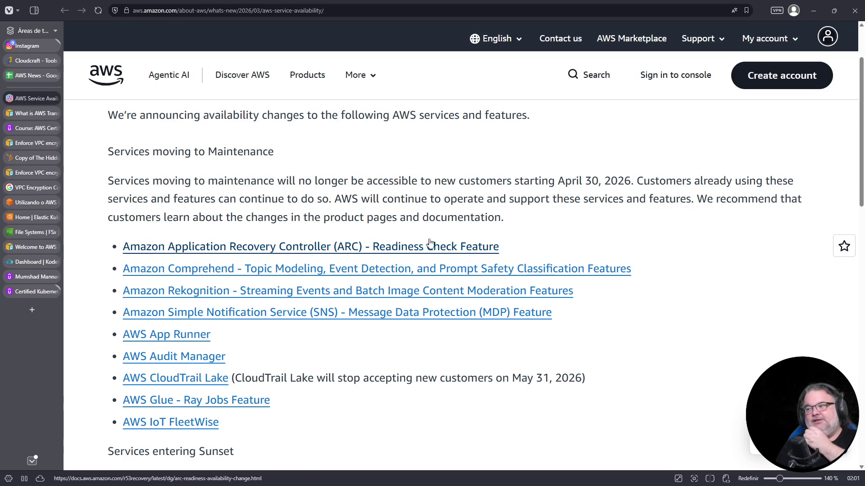
drag(561, 181, 630, 177)
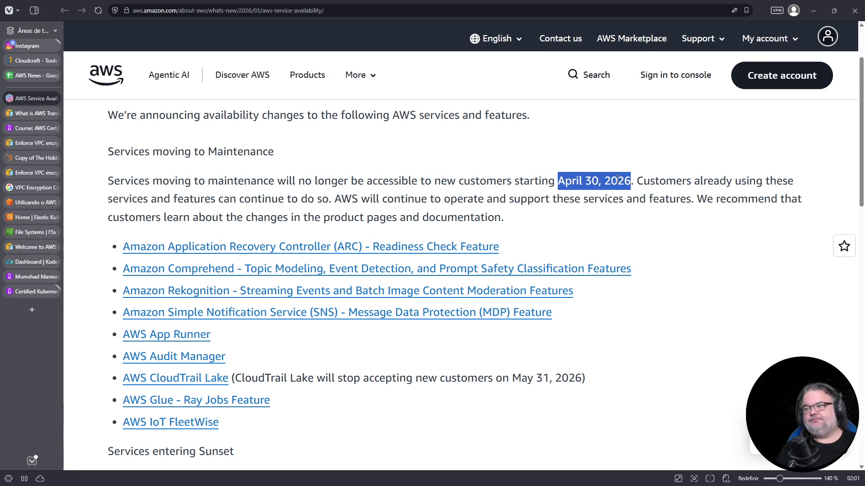
- Open the App Runner and SNS Message Data Protection notices in background tabs, then view App Runner's enlarged
middle_click(155, 334)
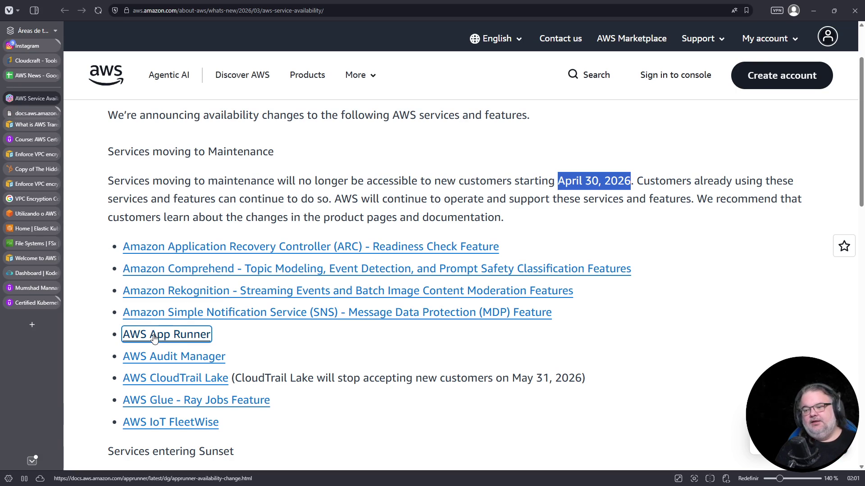
scroll(322, 330, down, 2)
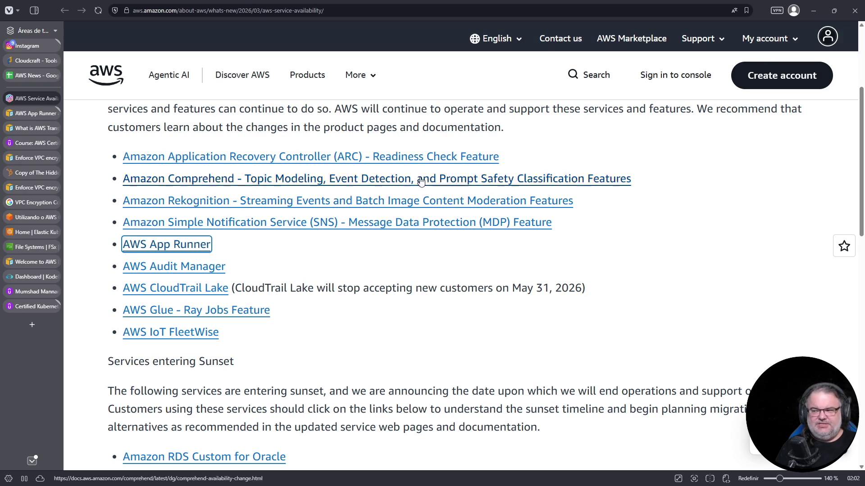
middle_click(417, 225)
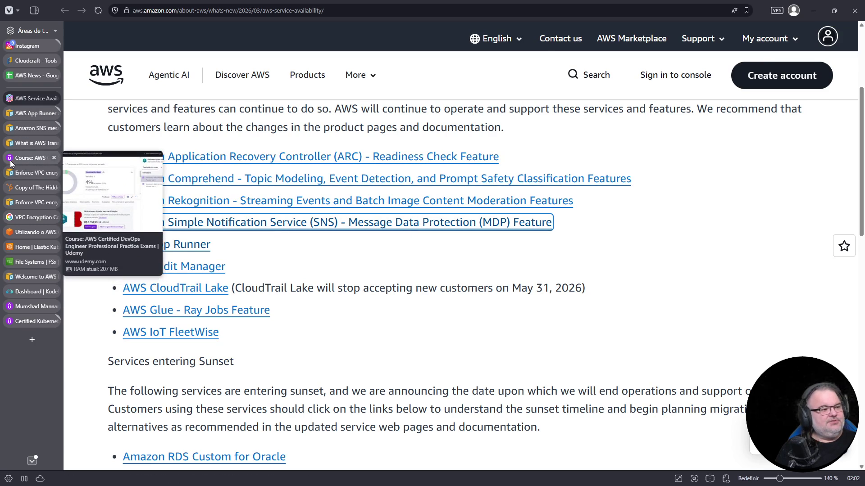
click(35, 113)
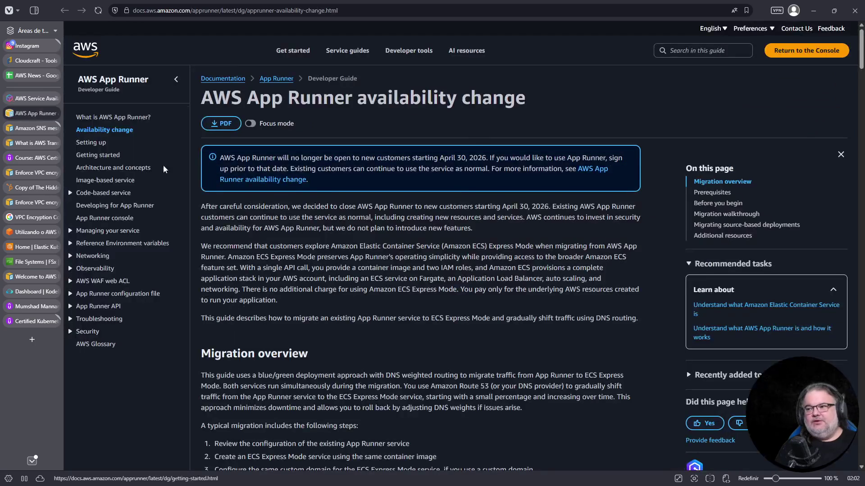
key(ctrl+plus)
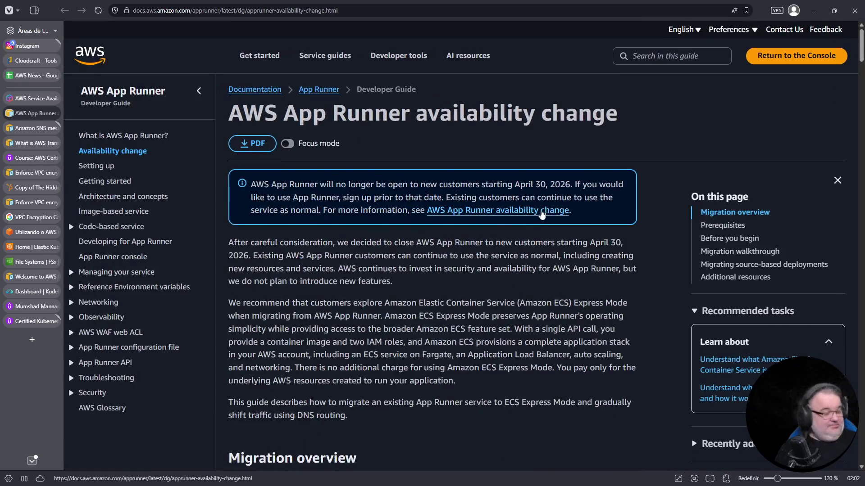